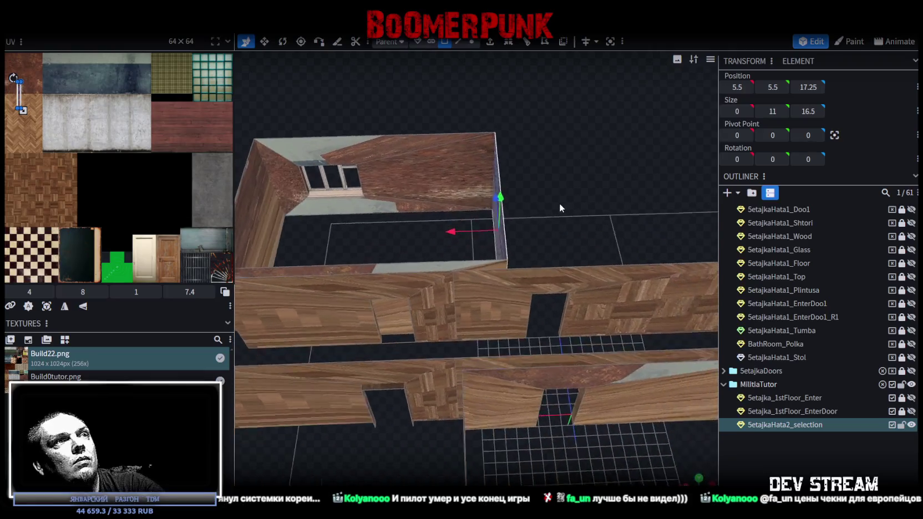
Pull the lintel's two end edges 6 units left along X to open the doorway gap.
mouse_move(455, 256)
left_mouse_down()
mouse_move(440, 239)
mouse_move(451, 230)
mouse_move(407, 246)
mouse_move(533, 218)
mouse_move(561, 202)
mouse_move(429, 222)
mouse_move(568, 222)
mouse_move(482, 306)
left_mouse_up()
scroll(520, 331, "up", 5)
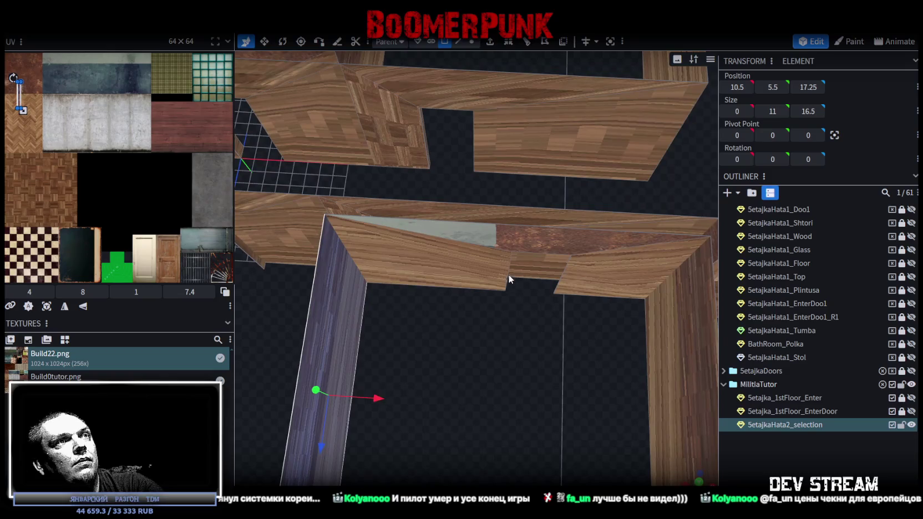
left_click(508, 274)
left_click(458, 43)
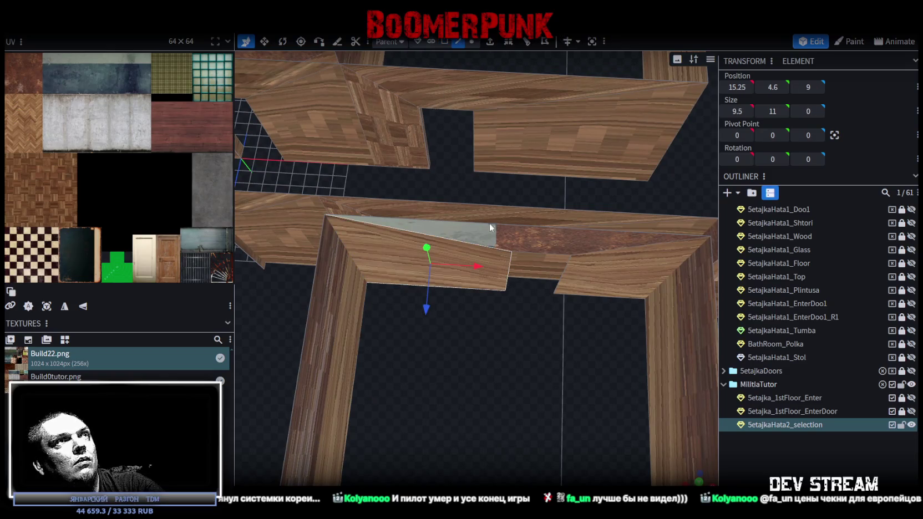
left_click(508, 269)
left_click(566, 268, "shift")
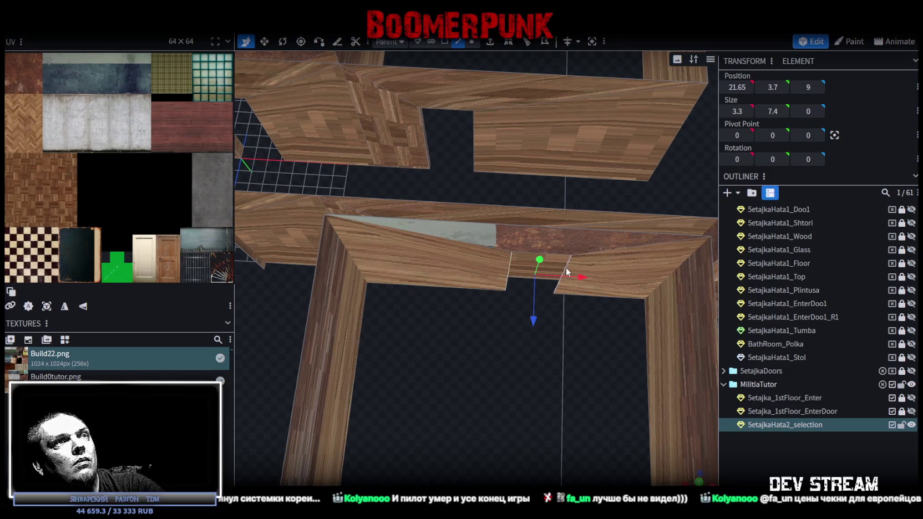
left_click_drag(591, 279, 479, 271)
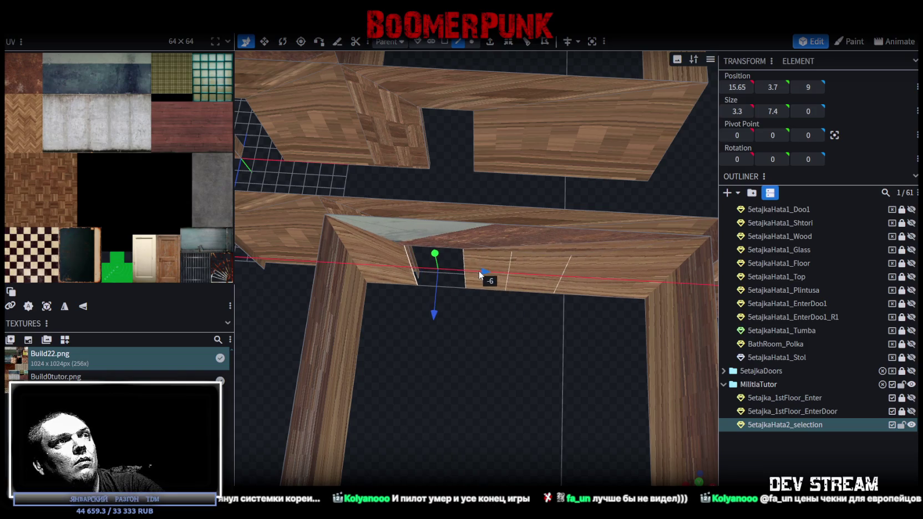
Move one opening edge to Z 9 and merge the overlapping vertices with Auto Fix.
left_click_drag(432, 335, 419, 224)
left_click(410, 222)
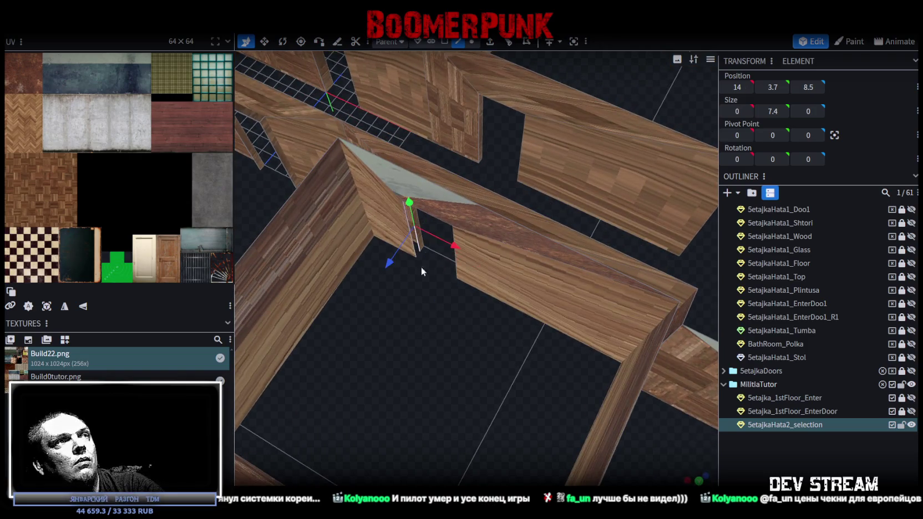
left_click_drag(564, 352, 480, 279)
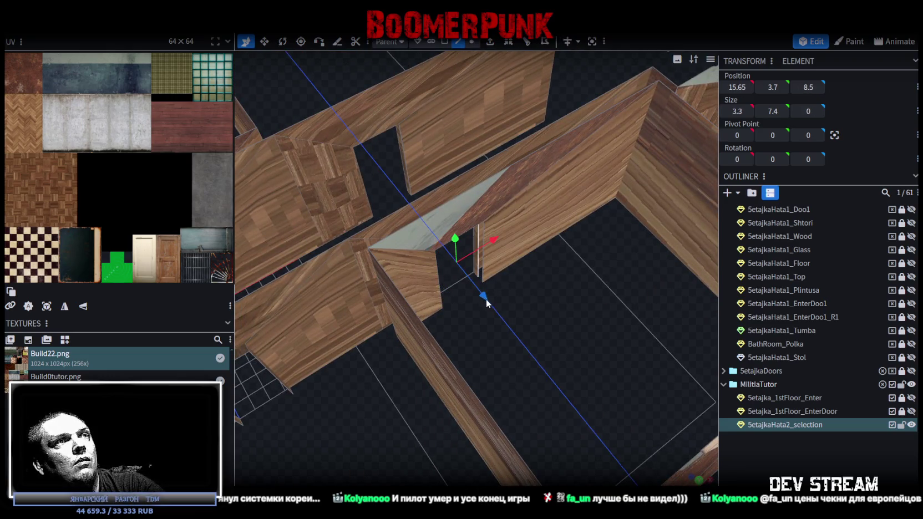
left_click_drag(486, 300, 487, 300)
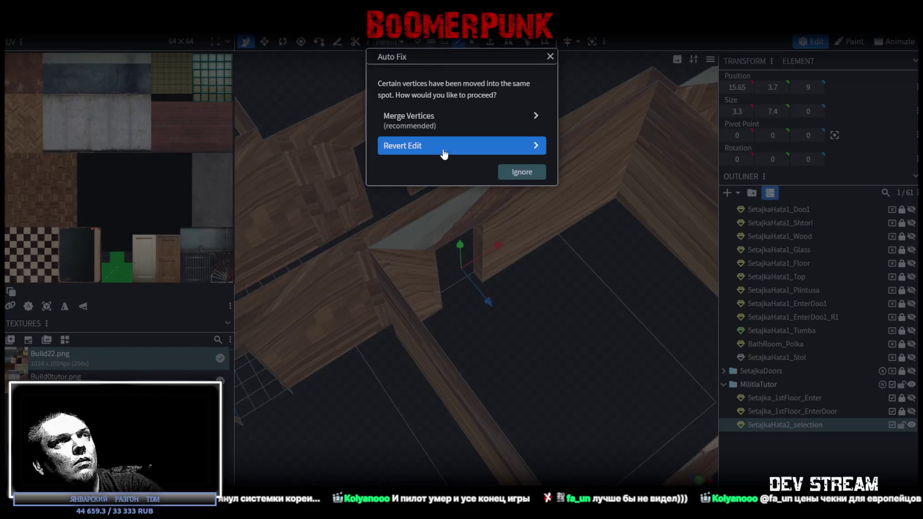
left_click(445, 140)
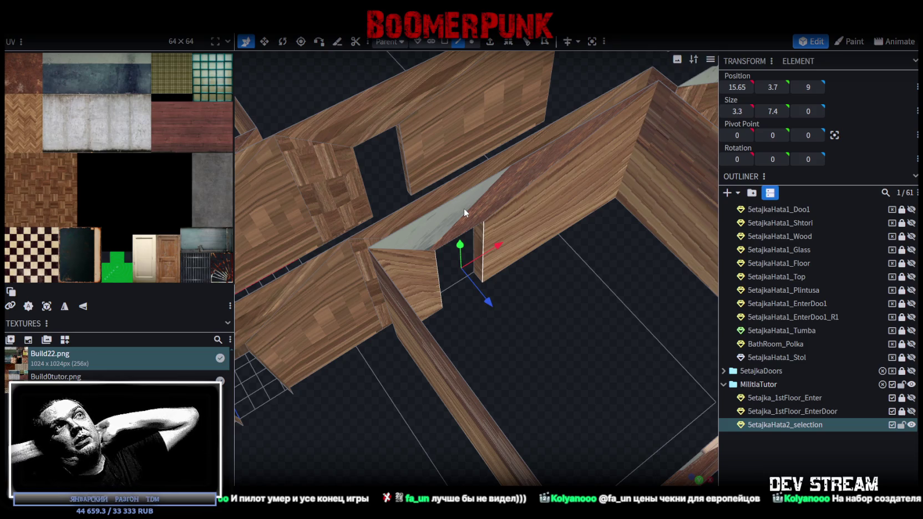
scroll(519, 268, "down", 5)
scroll(613, 344, "down", 2)
mouse_move(613, 339)
left_mouse_down()
mouse_move(429, 349)
mouse_move(488, 431)
mouse_move(349, 355)
mouse_move(392, 396)
left_mouse_up()
scroll(451, 399, "up", 3)
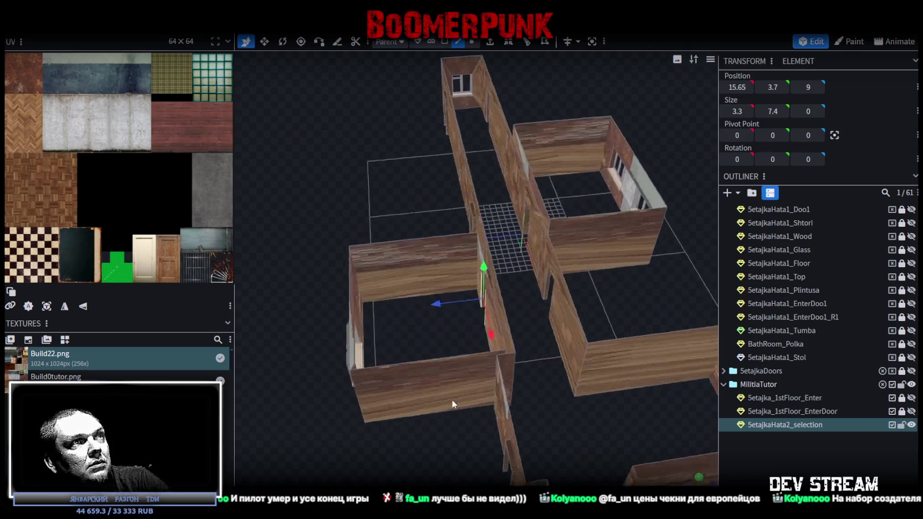
left_click(406, 316)
mouse_move(407, 315)
left_mouse_down()
mouse_move(459, 378)
mouse_move(391, 441)
mouse_move(493, 265)
left_mouse_up()
left_click(455, 370)
left_click(470, 274)
left_click_drag(521, 340, 610, 269)
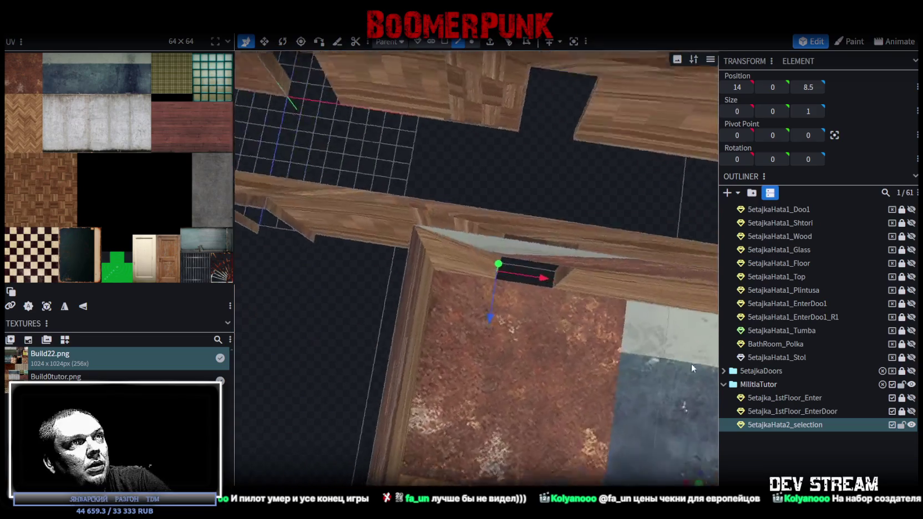
left_click(552, 254)
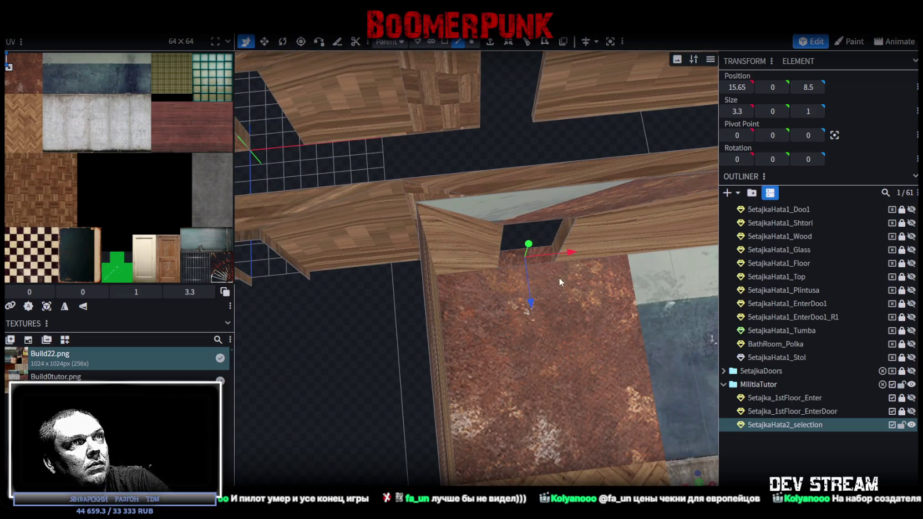
left_click_drag(565, 275, 534, 207)
mouse_move(463, 179)
left_mouse_down()
mouse_move(480, 206)
mouse_move(450, 208)
mouse_move(471, 249)
mouse_move(390, 228)
mouse_move(511, 347)
mouse_move(604, 288)
mouse_move(598, 270)
mouse_move(528, 303)
mouse_move(593, 265)
mouse_move(524, 337)
mouse_move(562, 302)
mouse_move(640, 300)
mouse_move(542, 314)
mouse_move(510, 273)
mouse_move(568, 254)
mouse_move(427, 308)
mouse_move(410, 220)
left_mouse_up()
scroll(435, 302, "up", 5)
left_click(407, 214)
mouse_move(393, 312)
left_mouse_down()
mouse_move(433, 296)
mouse_move(413, 328)
mouse_move(382, 250)
mouse_move(436, 298)
mouse_move(493, 309)
mouse_move(466, 256)
mouse_move(461, 275)
mouse_move(531, 265)
mouse_move(590, 242)
mouse_move(458, 343)
mouse_move(488, 393)
mouse_move(465, 358)
left_mouse_up()
left_click(381, 253)
left_click(471, 329)
left_click(453, 344)
scroll(469, 372, "down", 3)
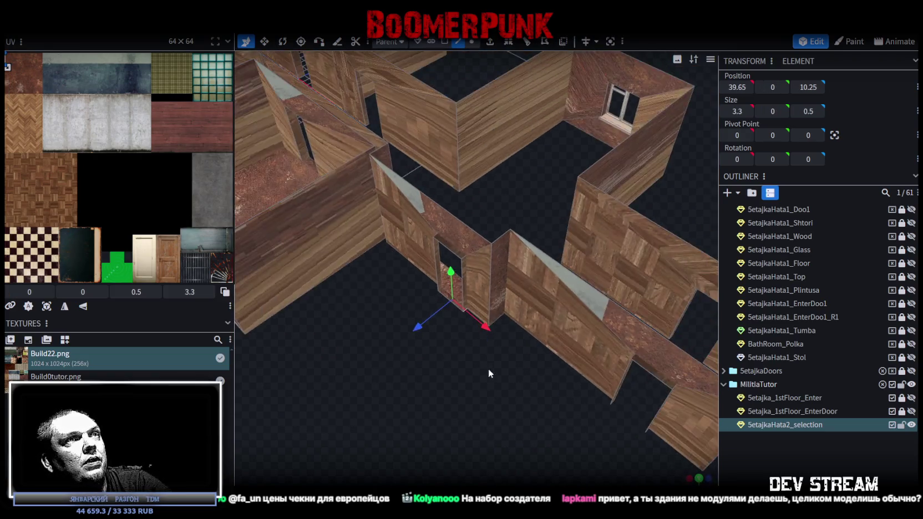
scroll(488, 369, "down", 2)
mouse_move(539, 190)
left_mouse_down()
mouse_move(423, 230)
mouse_move(370, 223)
mouse_move(483, 281)
mouse_move(537, 266)
mouse_move(533, 219)
mouse_move(566, 142)
left_mouse_up()
Move the back-wall window along X from 22.7137 to 19.7137.
left_click(473, 41)
left_click(468, 227)
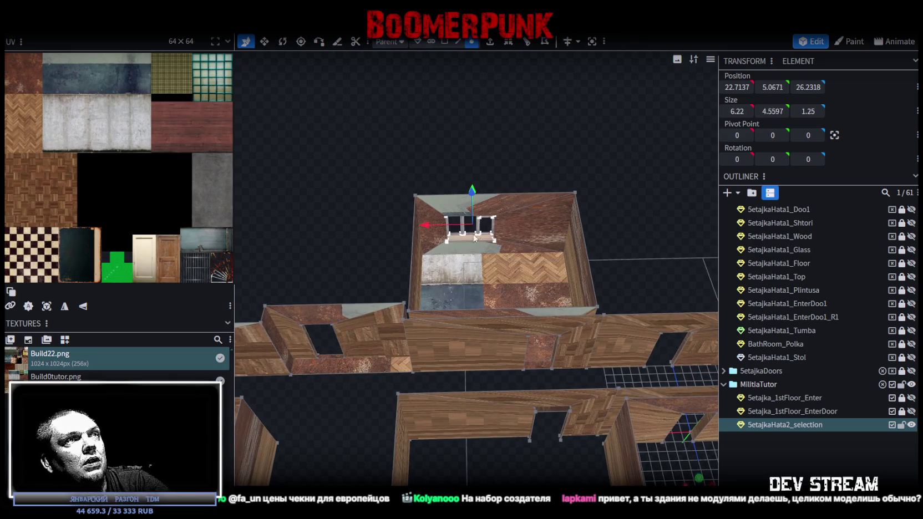
left_click_drag(429, 227, 475, 237)
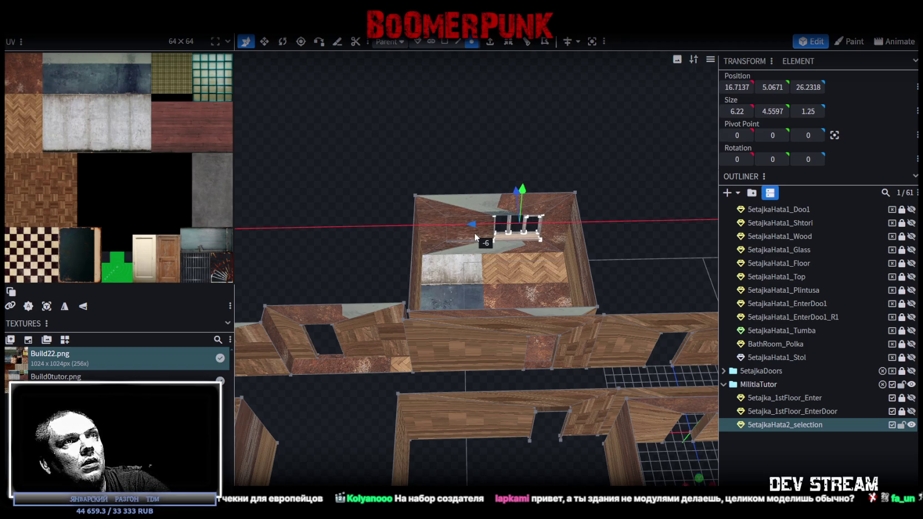
left_click_drag(476, 237, 451, 236)
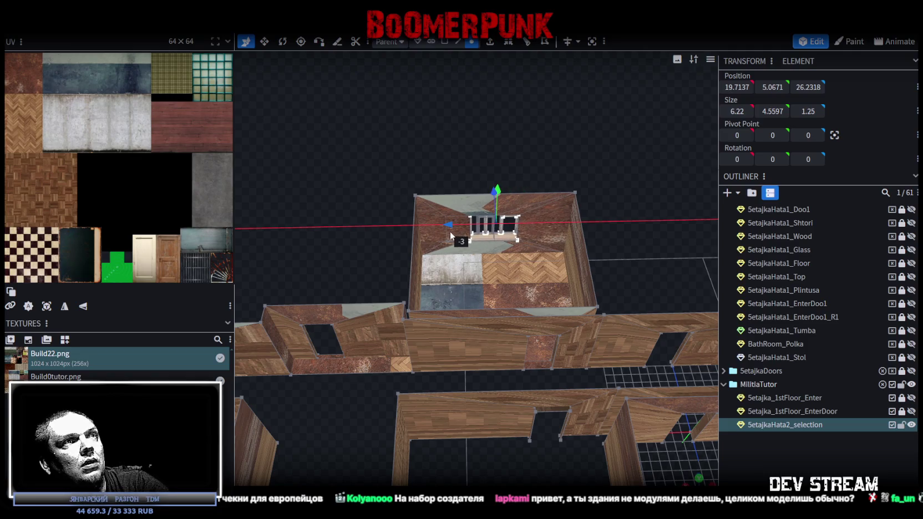
scroll(496, 363, "down", 3)
mouse_move(496, 363)
left_mouse_down()
mouse_move(537, 323)
mouse_move(507, 298)
mouse_move(566, 296)
mouse_move(440, 324)
left_mouse_up()
scroll(512, 311, "up", 5)
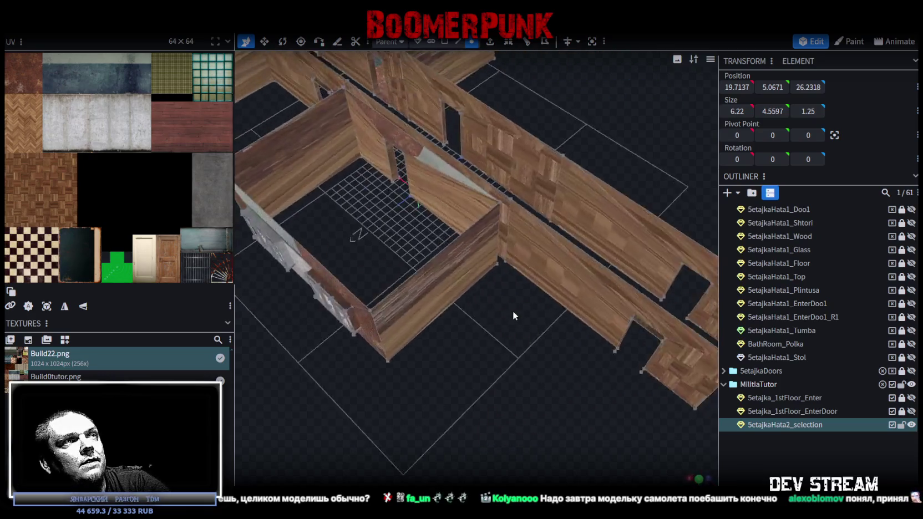
Undo to bring back the small room's hidden tile and concrete floor.
left_click_drag(514, 313, 367, 82)
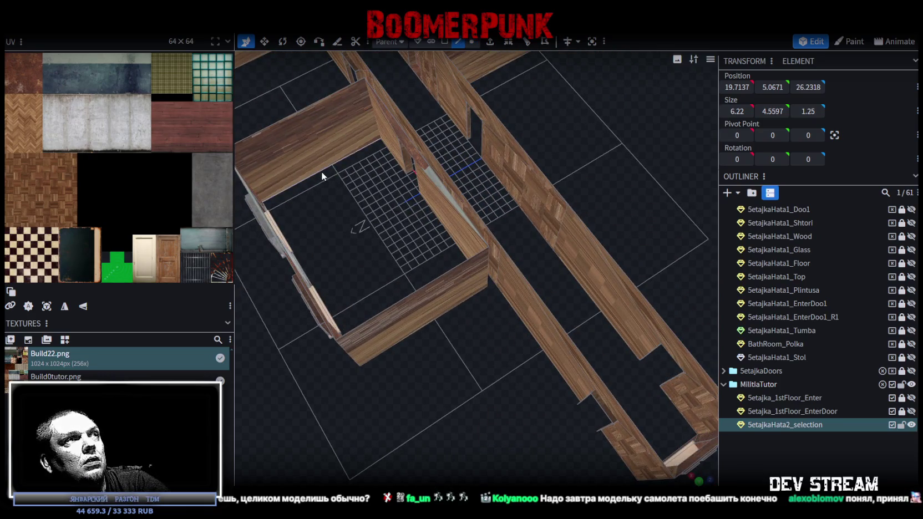
key("ctrl+z")
key("ctrl+z")
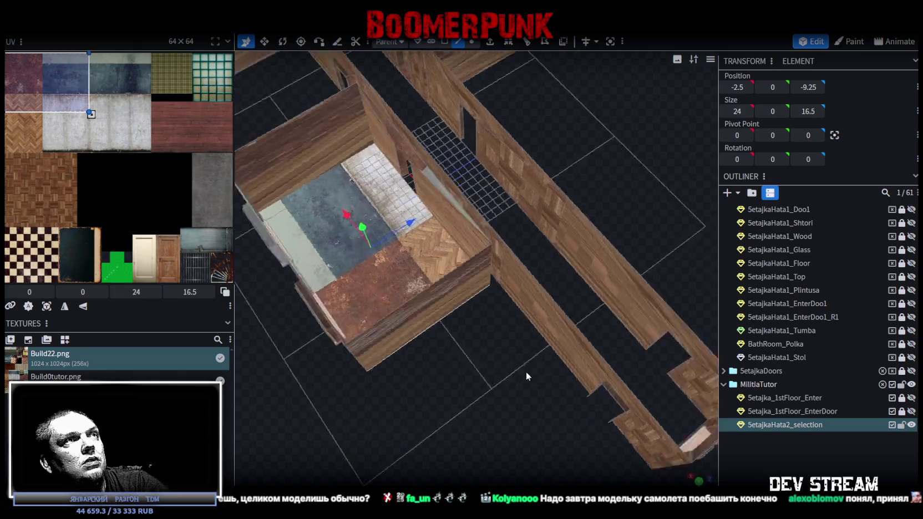
scroll(532, 376, "up", 5)
scroll(516, 322, "up", 3)
Check the doorway corner element, a floor face, and the opening's side and bottom faces.
left_click(492, 262)
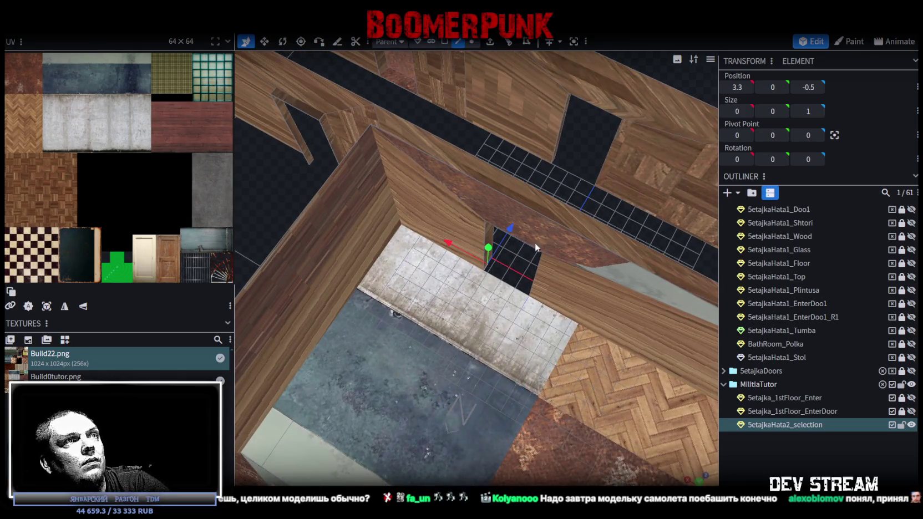
mouse_move(575, 199)
left_mouse_down()
mouse_move(428, 200)
mouse_move(358, 249)
mouse_move(500, 267)
mouse_move(609, 248)
mouse_move(462, 285)
mouse_move(431, 348)
mouse_move(487, 382)
mouse_move(400, 326)
left_mouse_up()
left_click(426, 191)
scroll(411, 309, "up", 5)
left_click(393, 285)
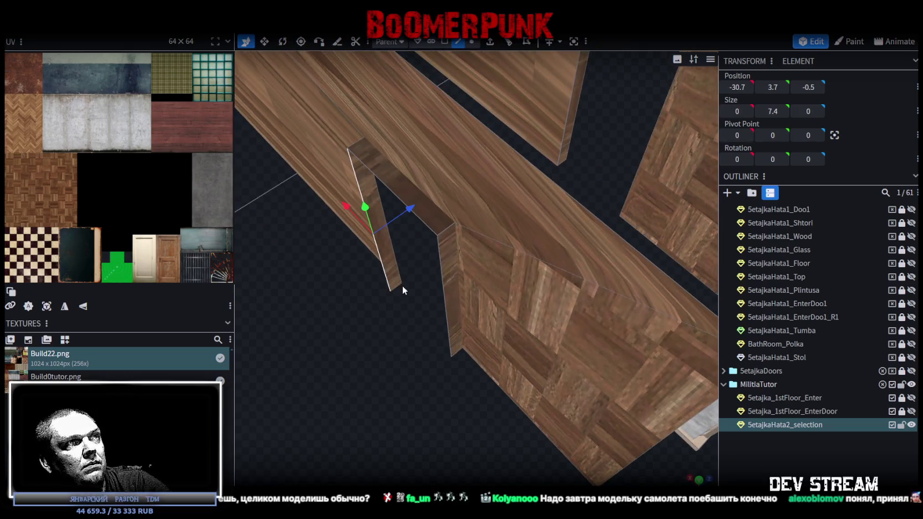
left_click(458, 354, "shift")
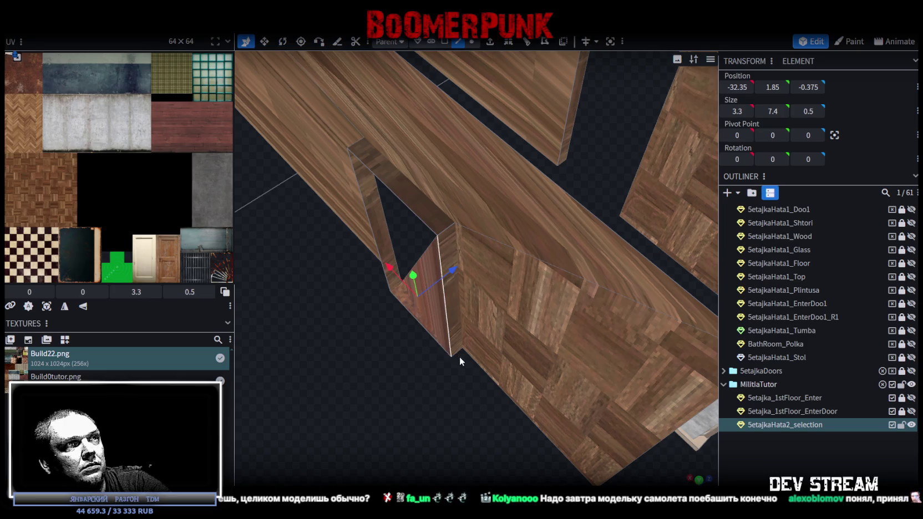
left_click(399, 289)
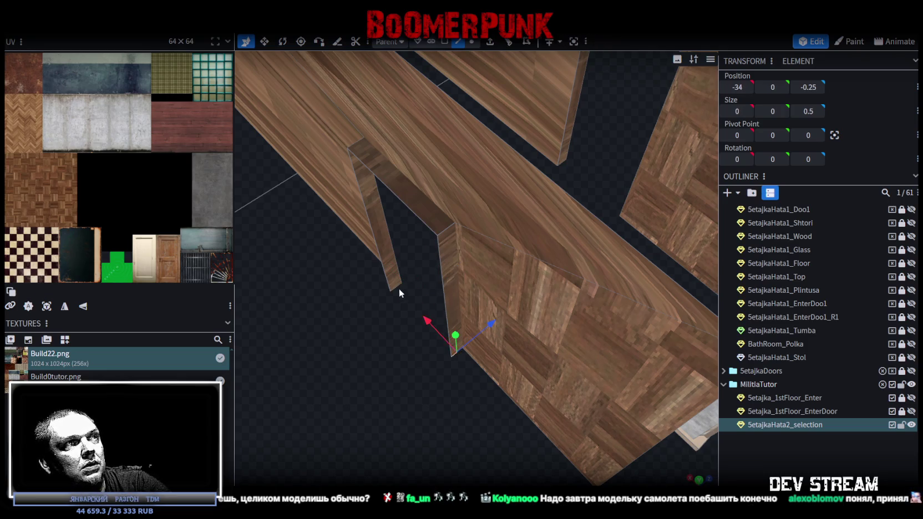
Check the thin wall's bottom, a doorway side face and the face between the walls.
mouse_move(397, 288)
left_mouse_down()
mouse_move(423, 374)
mouse_move(289, 367)
mouse_move(333, 369)
left_mouse_up()
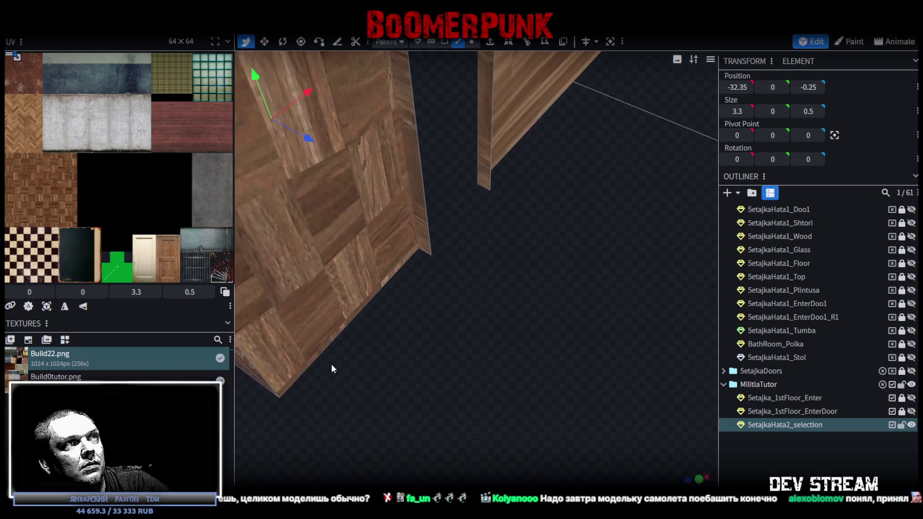
left_click(483, 188)
left_click(426, 252)
mouse_move(425, 251)
left_mouse_down()
mouse_move(477, 329)
mouse_move(537, 298)
mouse_move(558, 315)
mouse_move(442, 353)
mouse_move(415, 334)
mouse_move(545, 207)
left_mouse_up()
left_click(545, 212)
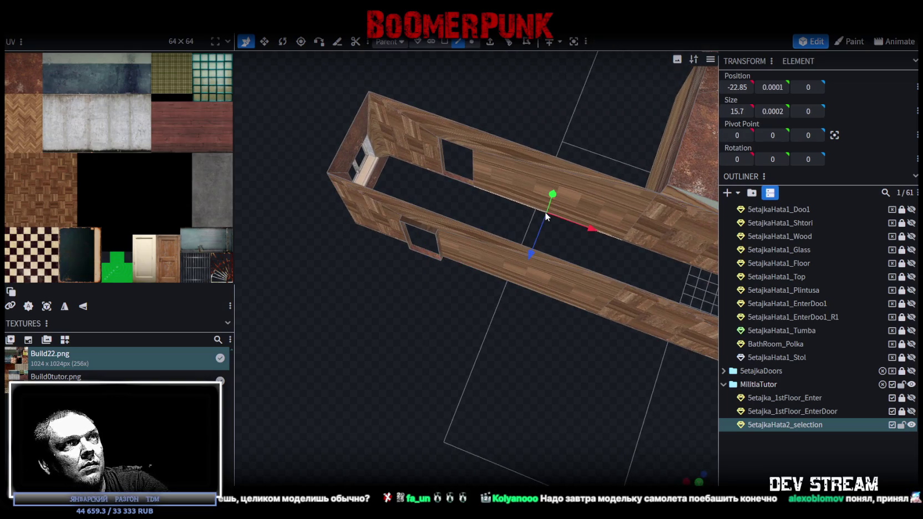
Select the corridor's wall and floor faces while viewing it toward the rusty room.
left_click_drag(449, 209, 407, 175)
right_click_drag(573, 291, 514, 243)
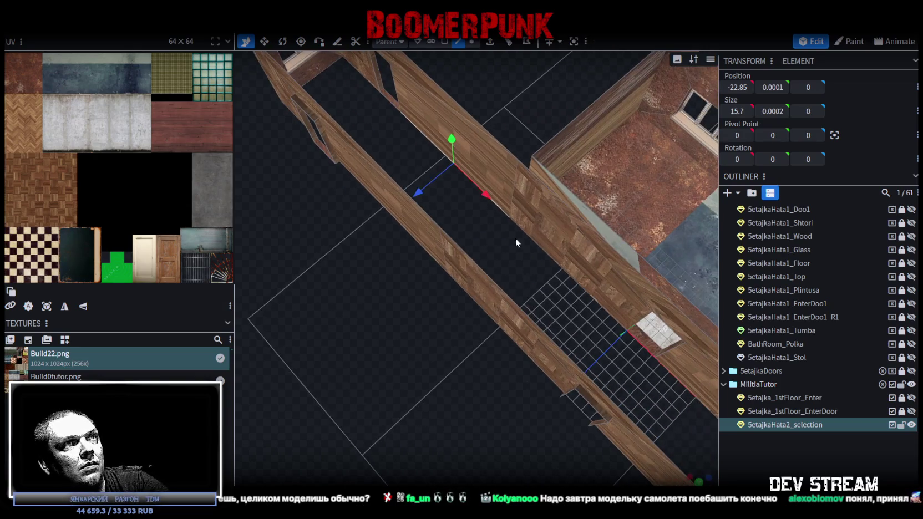
mouse_move(534, 242)
left_mouse_down()
mouse_move(502, 262)
mouse_move(417, 249)
left_mouse_up()
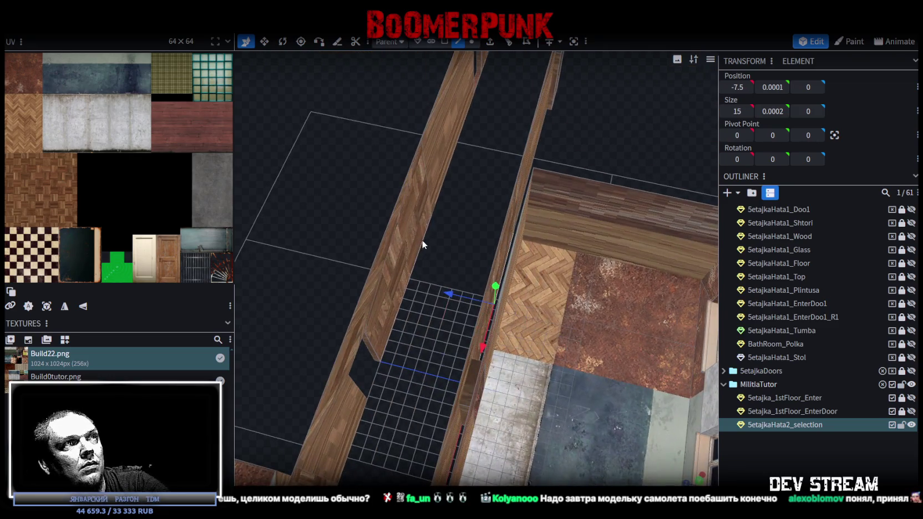
left_click(423, 239)
scroll(454, 223, "down", 4)
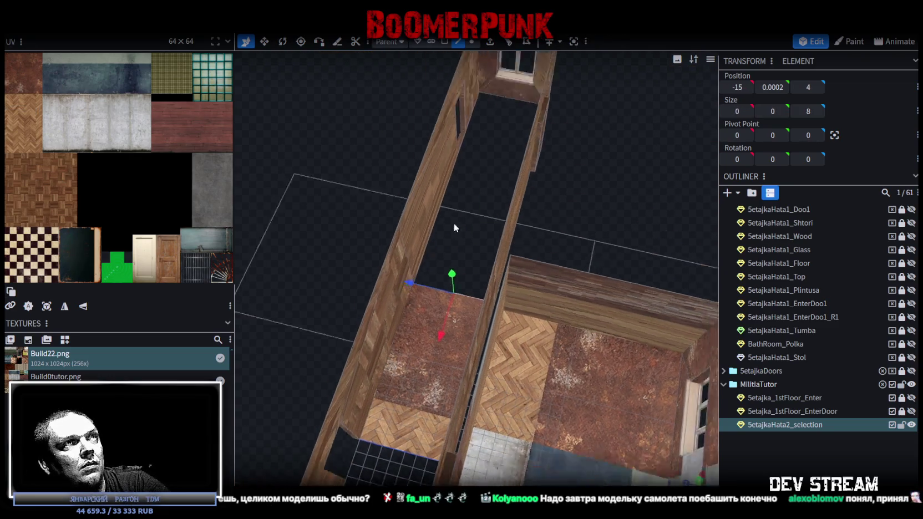
left_click(505, 149)
mouse_move(323, 324)
left_mouse_down()
mouse_move(413, 350)
mouse_move(366, 321)
mouse_move(433, 316)
mouse_move(551, 225)
left_mouse_up()
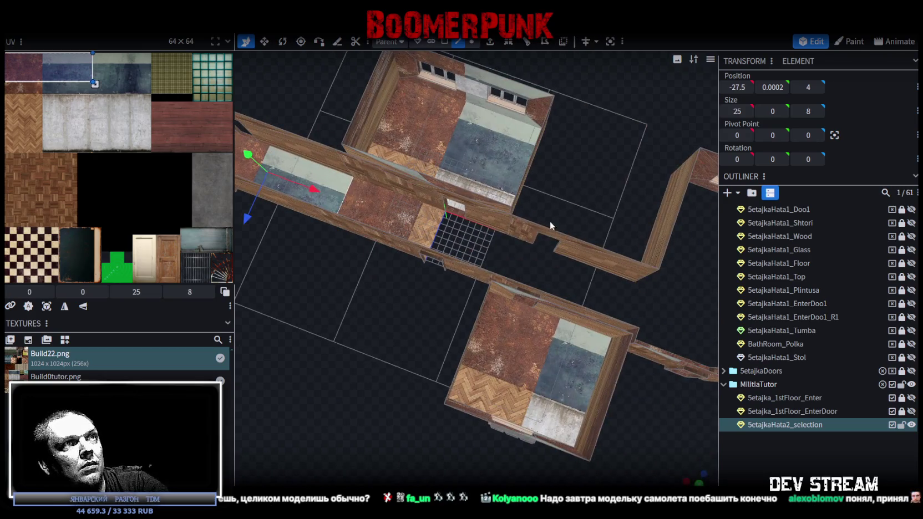
Select the long corridor floor face and delete it.
left_click(518, 241)
left_click_drag(553, 277, 391, 269)
scroll(455, 270, "up", 4)
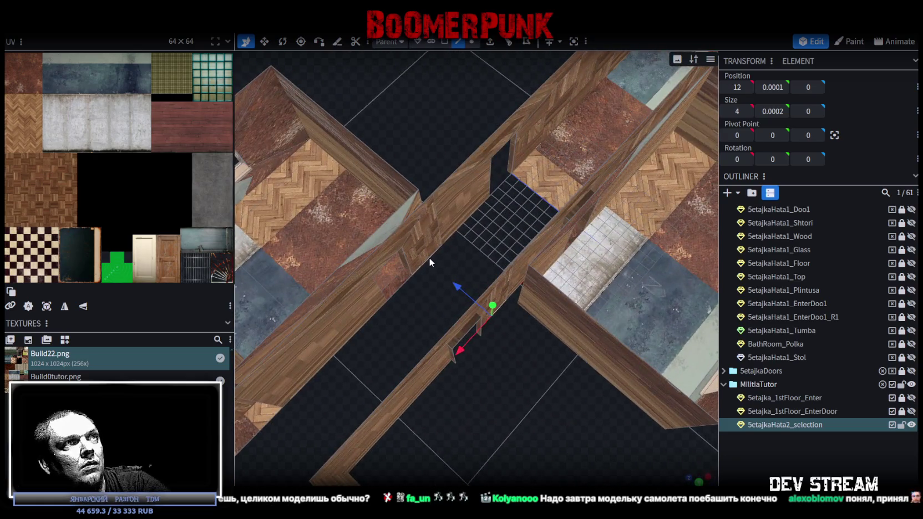
left_click(425, 288)
scroll(408, 339, "down", 3)
scroll(549, 163, "up", 3)
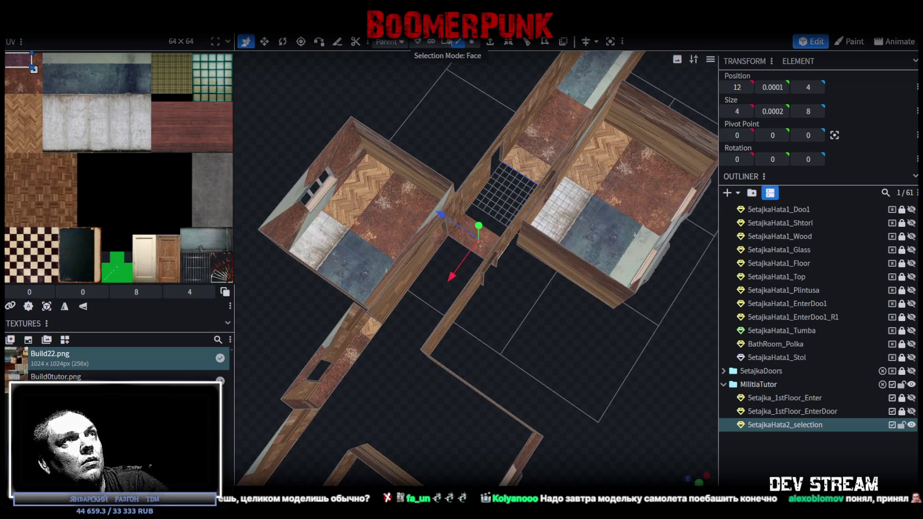
left_click(539, 135)
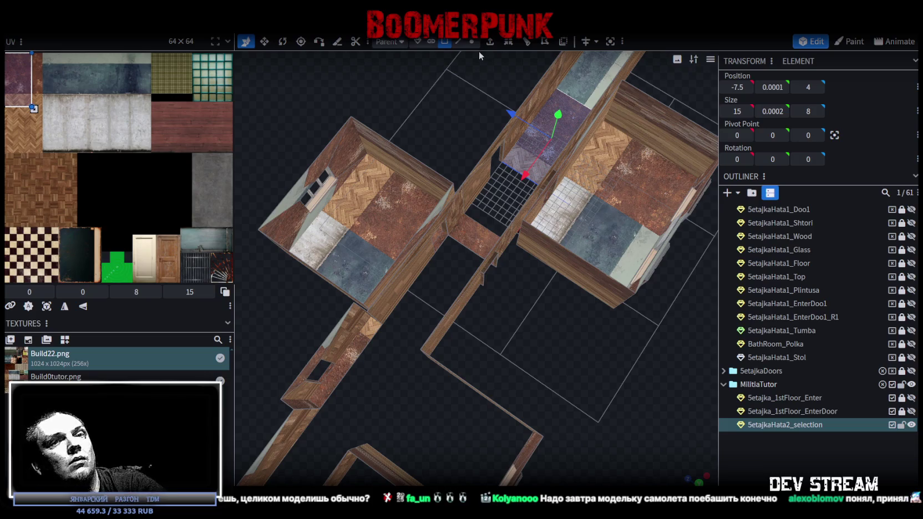
key("Delete")
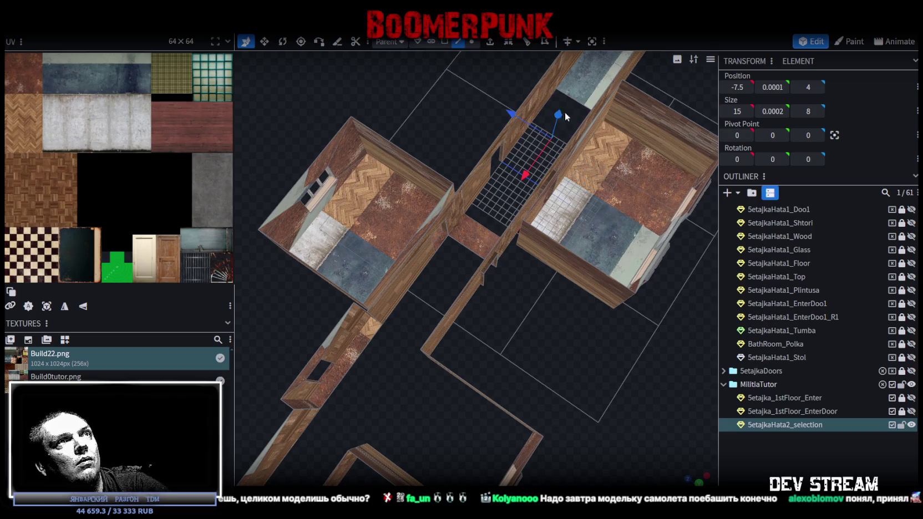
Restore the mistakenly deleted corridor floor face with undo.
left_click(483, 226)
scroll(484, 225, "down", 3)
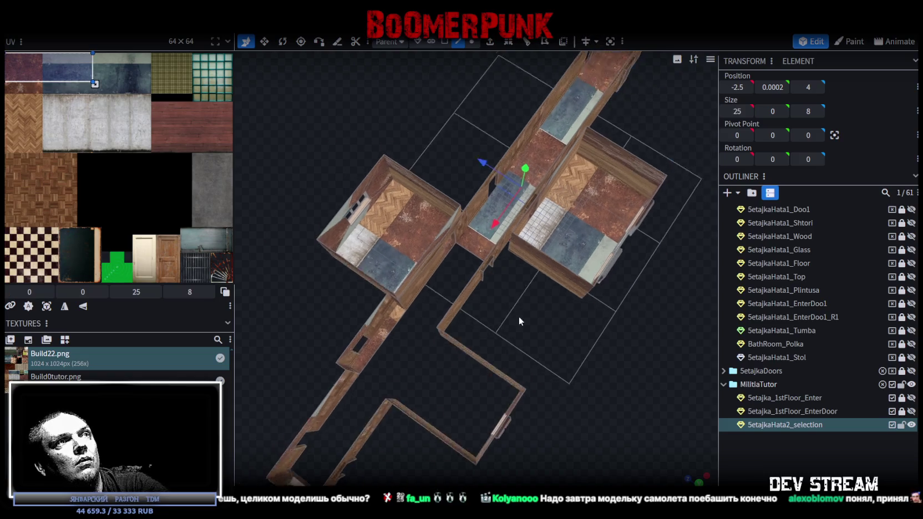
scroll(511, 254, "up", 2)
scroll(530, 248, "up", 3)
mouse_move(530, 248)
left_mouse_down()
mouse_move(551, 249)
mouse_move(466, 245)
left_mouse_up()
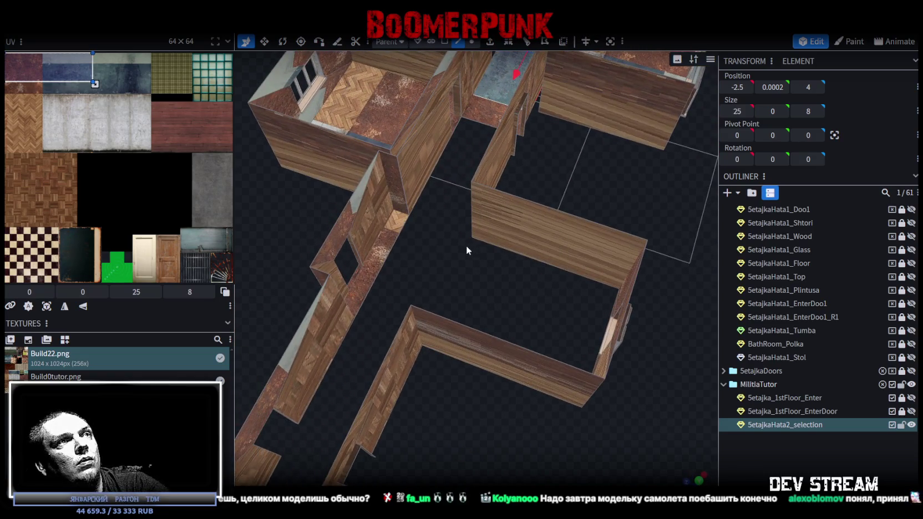
left_click(485, 247)
key("ctrl+z")
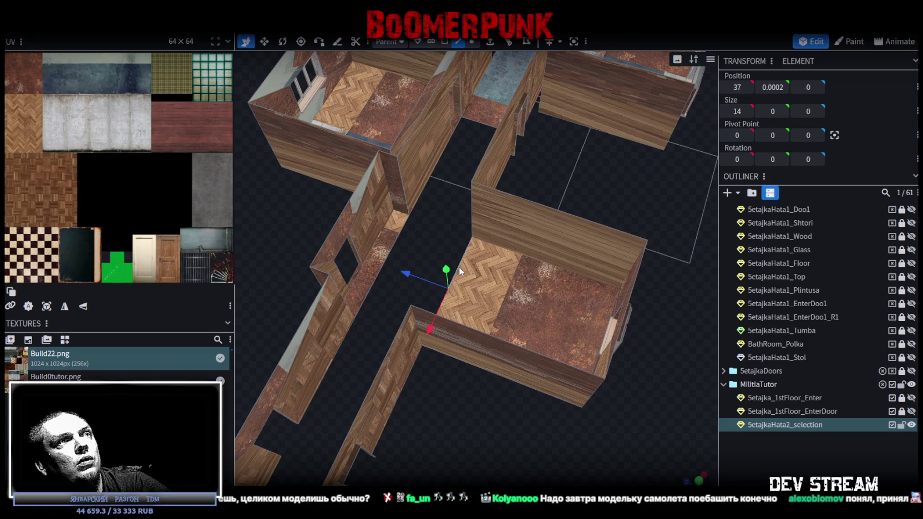
Delete the small stray face at the top of the corridor.
left_click_drag(392, 259, 456, 113)
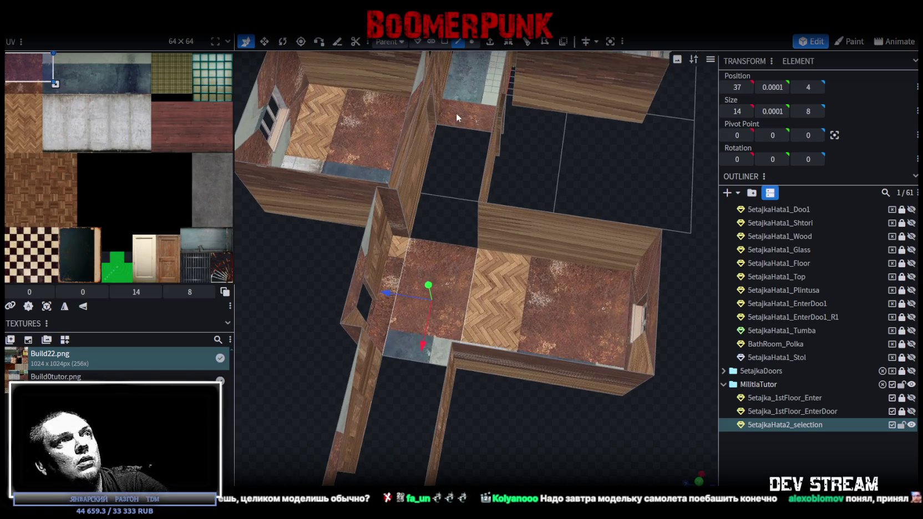
left_click(445, 42)
left_click(465, 126)
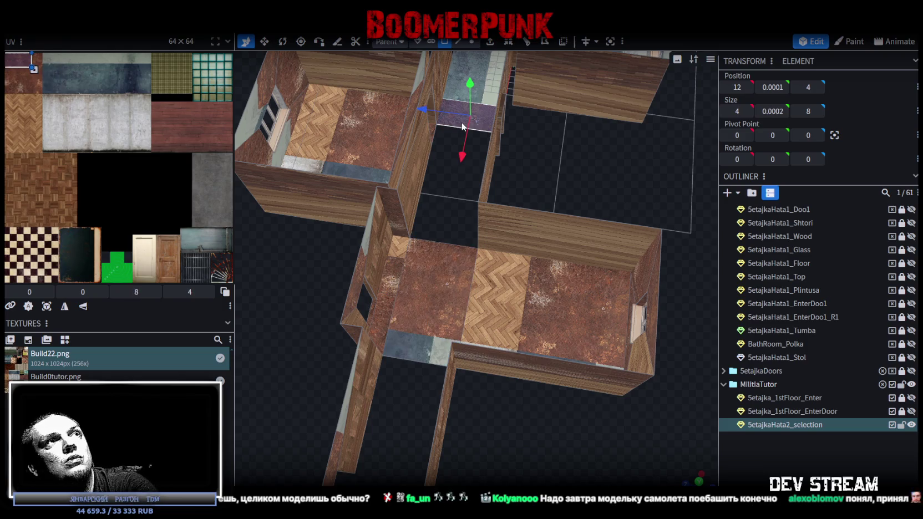
key("Delete")
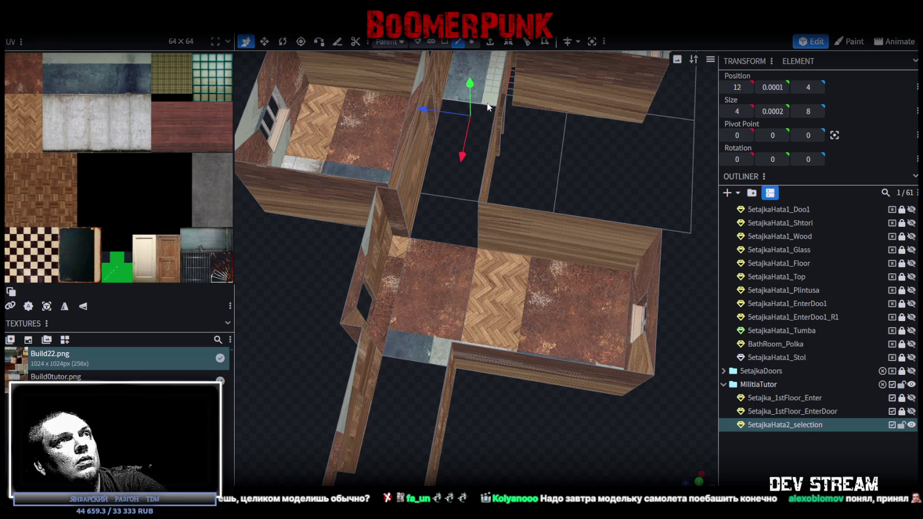
Select the flat 20×8 SetajkaHata2_selection element at the building's far end.
left_click(445, 240)
mouse_move(450, 284)
left_mouse_down()
mouse_move(502, 358)
mouse_move(487, 351)
left_mouse_up()
mouse_move(545, 254)
left_mouse_down()
mouse_move(560, 379)
mouse_move(476, 289)
left_mouse_up()
left_click(489, 302)
scroll(521, 383, "down", 5)
mouse_move(521, 382)
left_mouse_down()
mouse_move(387, 327)
mouse_move(434, 380)
mouse_move(444, 358)
left_mouse_up()
scroll(434, 375, "up", 5)
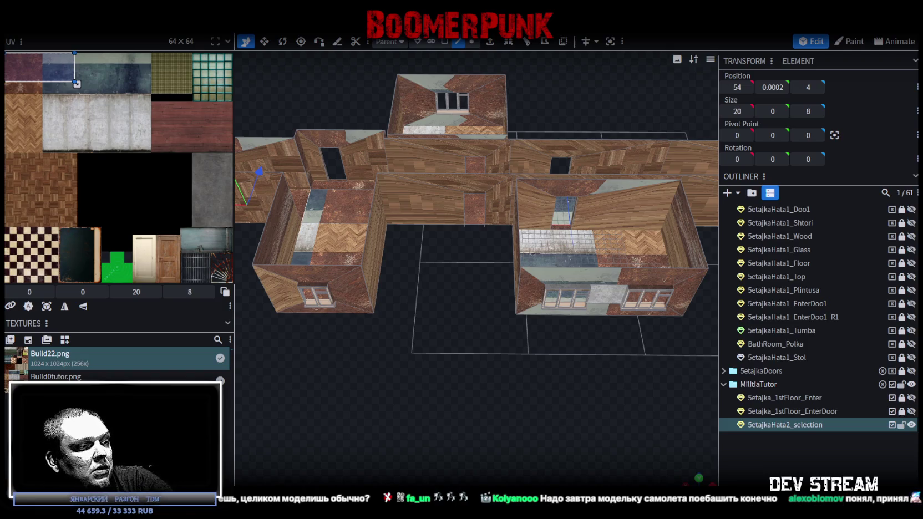
Switch to the Unity editor and fly the scene camera above the city's trees.
key("alt+Tab")
mouse_move(482, 145)
right_mouse_down()
mouse_move(356, 140)
mouse_move(394, 145)
mouse_move(388, 151)
mouse_move(423, 175)
right_mouse_up()
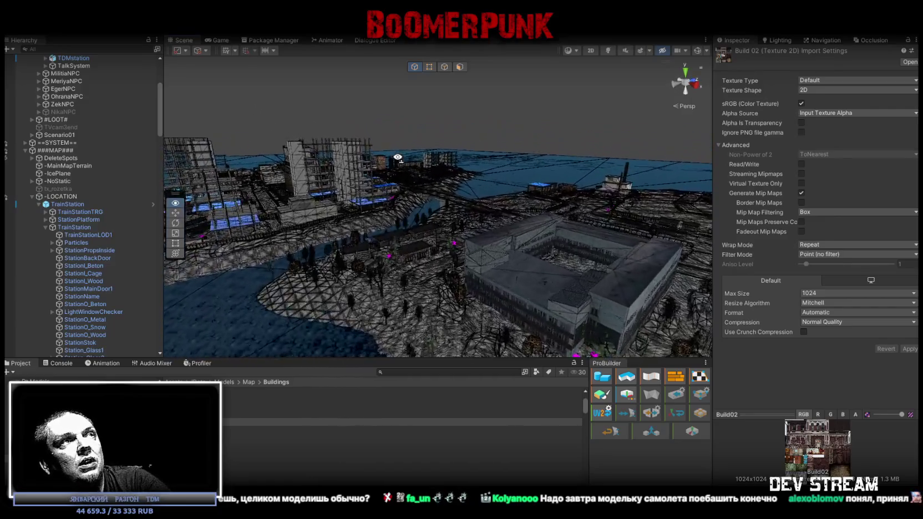
Fly to the tunnel pipe and select Kolektori_Tunel1, Tunel2, Tunel1 (1) and Tunel13.
mouse_move(422, 175)
right_mouse_down()
mouse_move(398, 138)
mouse_move(404, 153)
right_mouse_up()
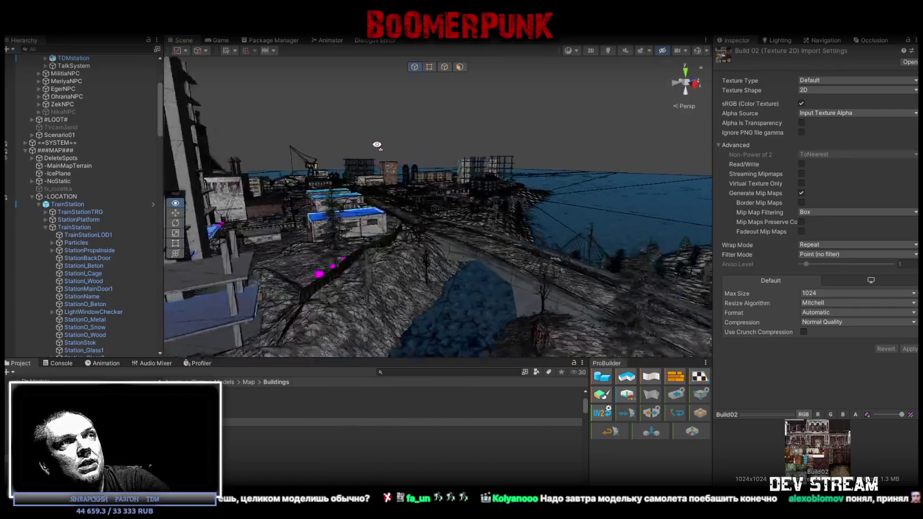
mouse_move(404, 153)
right_mouse_down()
mouse_move(516, 189)
mouse_move(488, 130)
mouse_move(460, 147)
right_mouse_up()
left_click(481, 177)
left_click(488, 131)
left_click(444, 109)
left_click(288, 183)
mouse_move(397, 186)
right_mouse_down()
mouse_move(341, 165)
mouse_move(490, 151)
right_mouse_up()
left_click(490, 152)
Fly through the tunnel selecting Kolektori_Tunel_Down, (1) and (2), then return to Blockbench.
right_click_drag(467, 192, 605, 181)
mouse_move(607, 173)
right_mouse_down()
mouse_move(631, 191)
mouse_move(612, 174)
right_mouse_up()
left_click(571, 197)
mouse_move(571, 197)
right_mouse_down()
mouse_move(577, 215)
mouse_move(563, 200)
right_mouse_up()
left_click(563, 200)
left_click(557, 278)
mouse_move(557, 278)
right_mouse_down()
mouse_move(600, 236)
mouse_move(563, 259)
mouse_move(681, 208)
mouse_move(594, 227)
right_mouse_up()
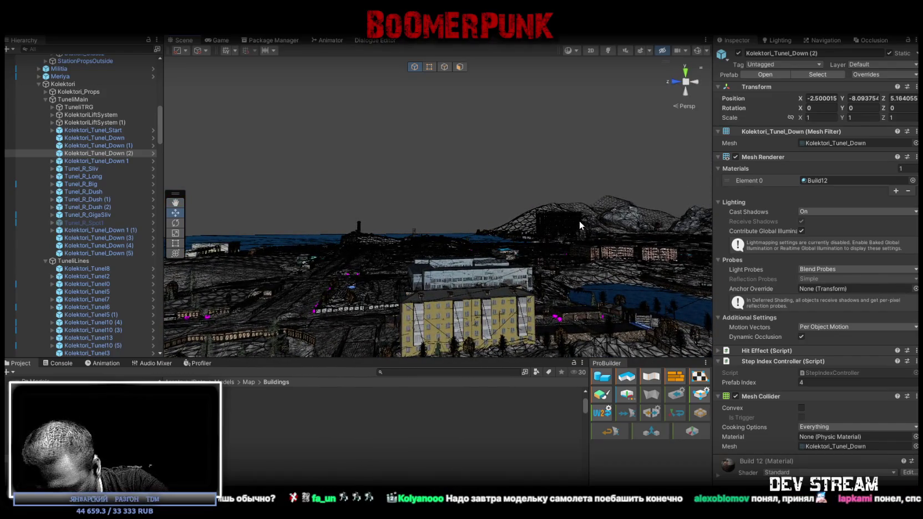
mouse_move(422, 241)
right_mouse_down()
mouse_move(454, 281)
mouse_move(171, 283)
right_mouse_up()
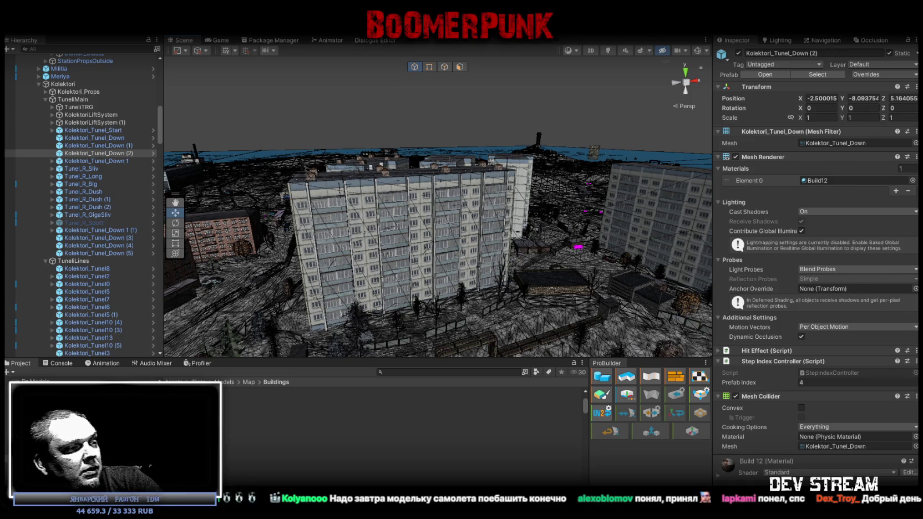
key("alt+Tab")
Select the building mesh, then the room's floor face, and switch to the requirements page.
mouse_move(494, 355)
left_mouse_down()
mouse_move(392, 316)
mouse_move(371, 370)
mouse_move(409, 364)
mouse_move(528, 404)
mouse_move(586, 391)
mouse_move(605, 398)
left_mouse_up()
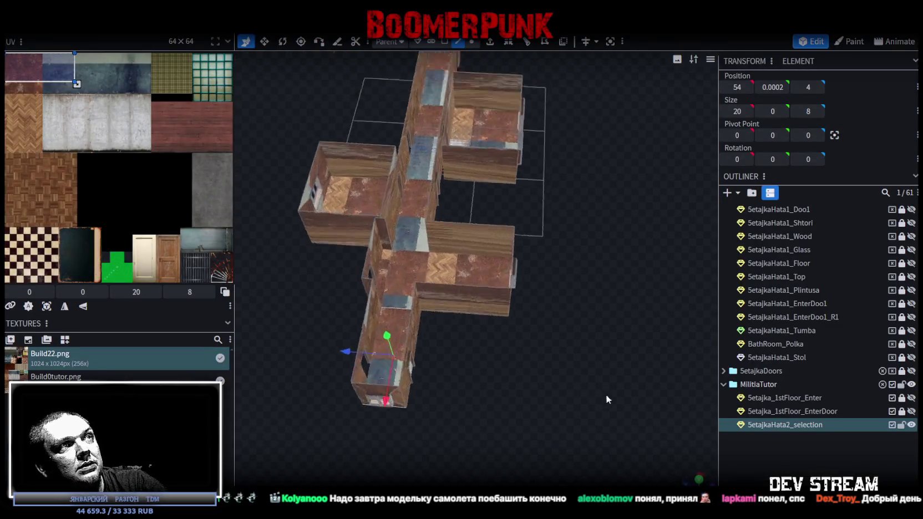
scroll(471, 303, "up", 5)
left_click(471, 296)
left_click(445, 42)
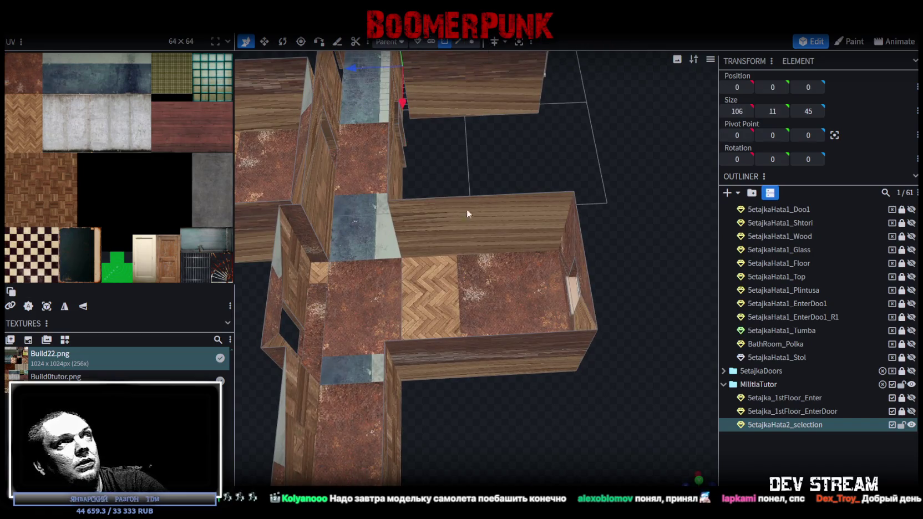
left_click(478, 272)
scroll(594, 343, "down", 3)
mouse_move(594, 344)
left_mouse_down()
mouse_move(537, 263)
mouse_move(584, 231)
mouse_move(665, 259)
mouse_move(530, 257)
mouse_move(470, 243)
mouse_move(577, 258)
mouse_move(650, 247)
mouse_move(553, 236)
mouse_move(530, 257)
left_mouse_up()
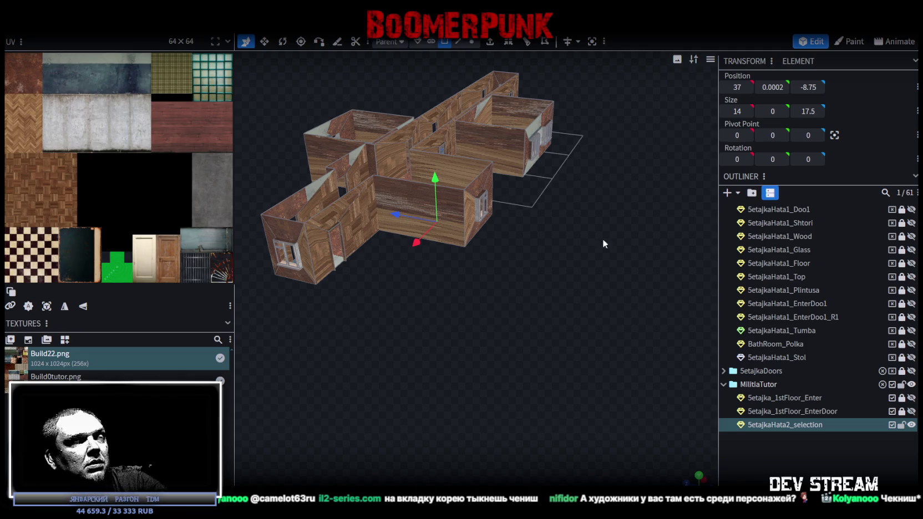
key("alt+Tab")
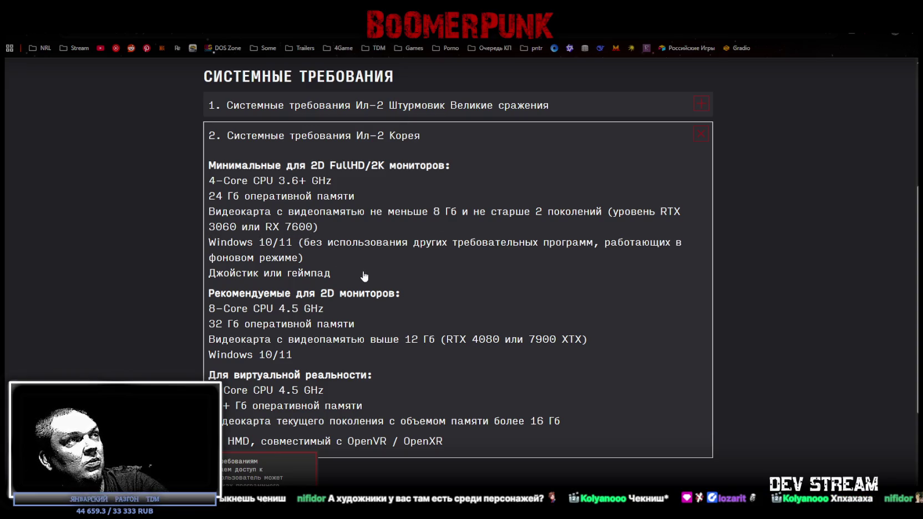
Scroll down and back up the Ил-2 Корея system requirements, then return to Blockbench.
scroll(363, 276, "down", 1)
scroll(359, 276, "down", 1)
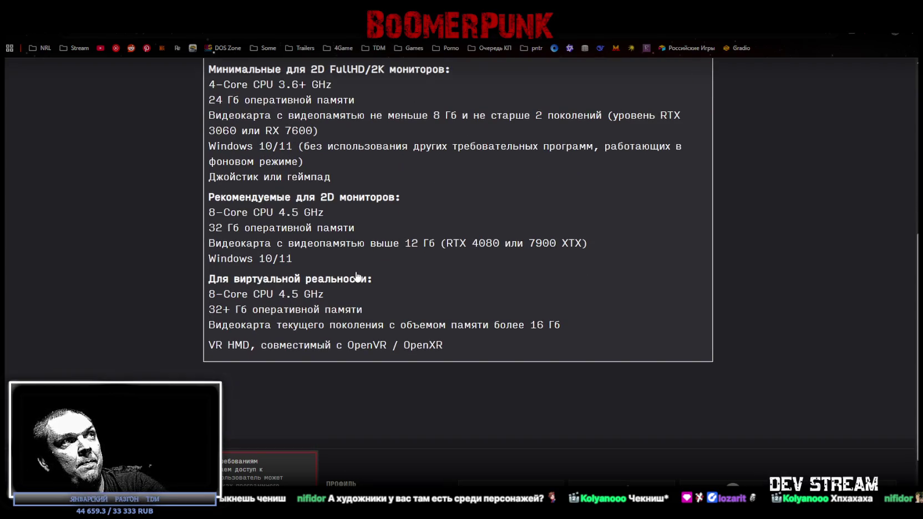
scroll(356, 276, "up", 1)
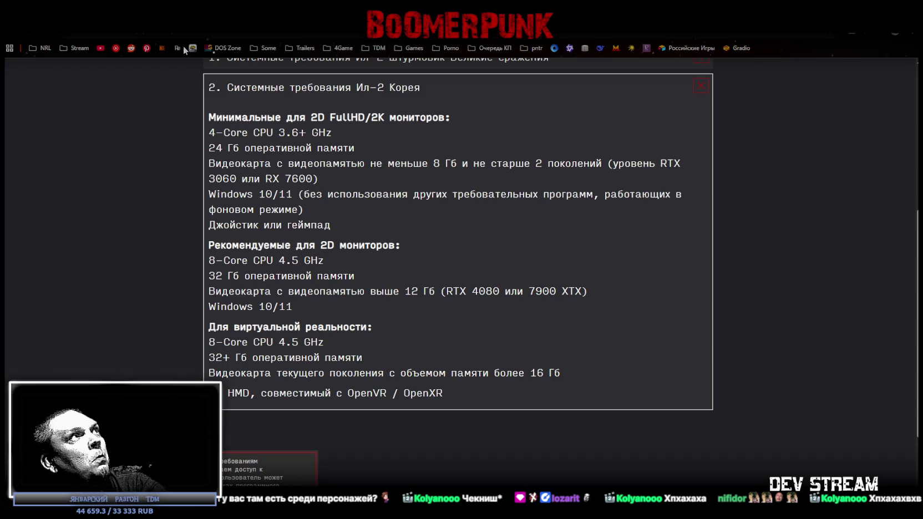
key("alt+Tab")
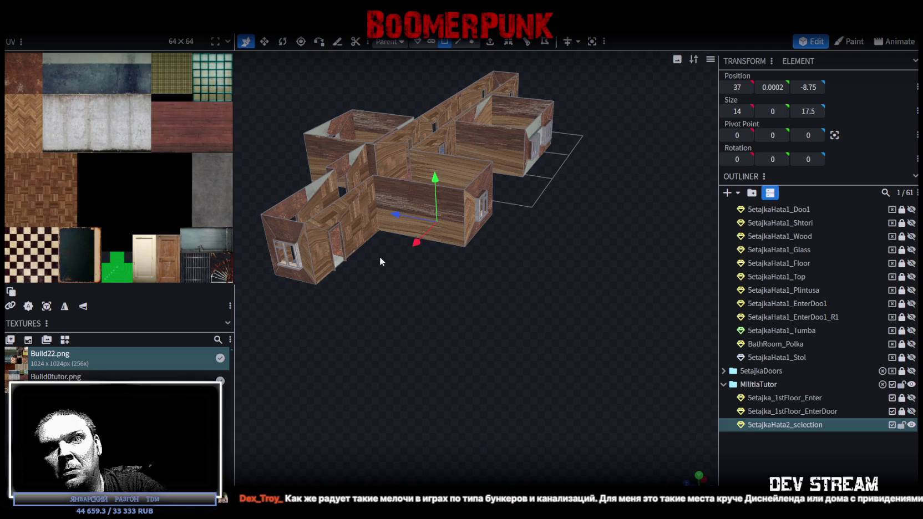
scroll(514, 300, "up", 2)
mouse_move(514, 304)
left_mouse_down()
mouse_move(511, 344)
mouse_move(575, 320)
mouse_move(548, 319)
mouse_move(512, 350)
mouse_move(502, 343)
mouse_move(528, 330)
mouse_move(534, 336)
left_mouse_up()
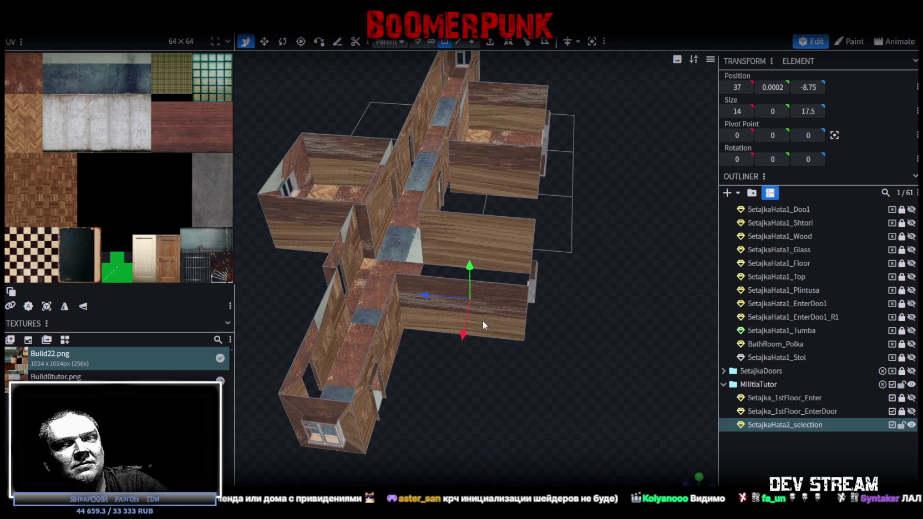
mouse_move(542, 358)
left_mouse_down()
mouse_move(456, 381)
mouse_move(409, 444)
mouse_move(497, 417)
mouse_move(509, 366)
mouse_move(437, 378)
mouse_move(481, 378)
mouse_move(473, 380)
mouse_move(424, 378)
mouse_move(533, 328)
mouse_move(406, 341)
mouse_move(473, 354)
mouse_move(541, 345)
mouse_move(296, 338)
mouse_move(468, 344)
mouse_move(447, 403)
mouse_move(492, 411)
mouse_move(321, 352)
mouse_move(325, 369)
mouse_move(350, 360)
mouse_move(285, 343)
left_mouse_up()
Box-select the upper room's wall faces and split them into a new mesh.
mouse_move(480, 365)
left_mouse_down()
mouse_move(451, 353)
mouse_move(438, 396)
mouse_move(505, 167)
mouse_move(478, 139)
mouse_move(390, 138)
left_mouse_up()
left_click(472, 41)
mouse_move(303, 144)
left_mouse_down()
mouse_move(529, 227)
mouse_move(522, 235)
left_mouse_up()
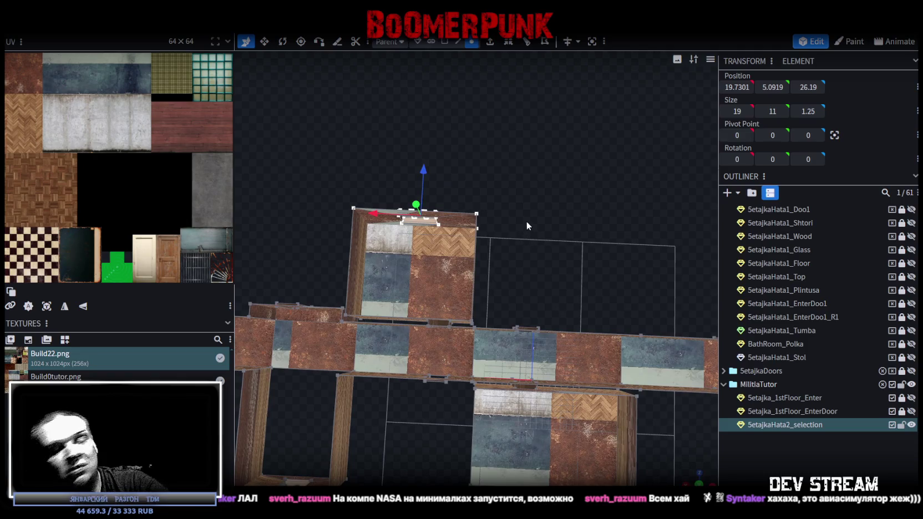
left_click(444, 41)
mouse_move(465, 78)
left_mouse_down()
mouse_move(542, 177)
mouse_move(512, 292)
left_mouse_up()
left_click(537, 178)
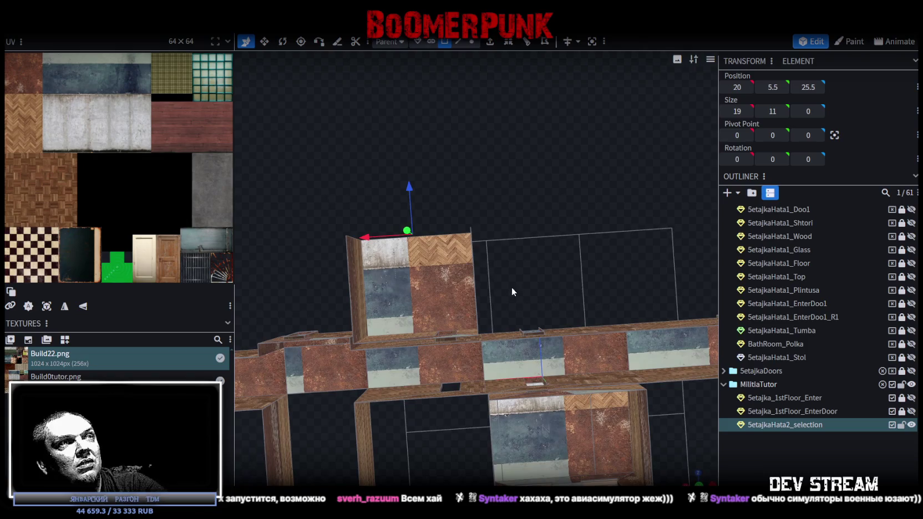
left_click_drag(333, 219, 529, 305)
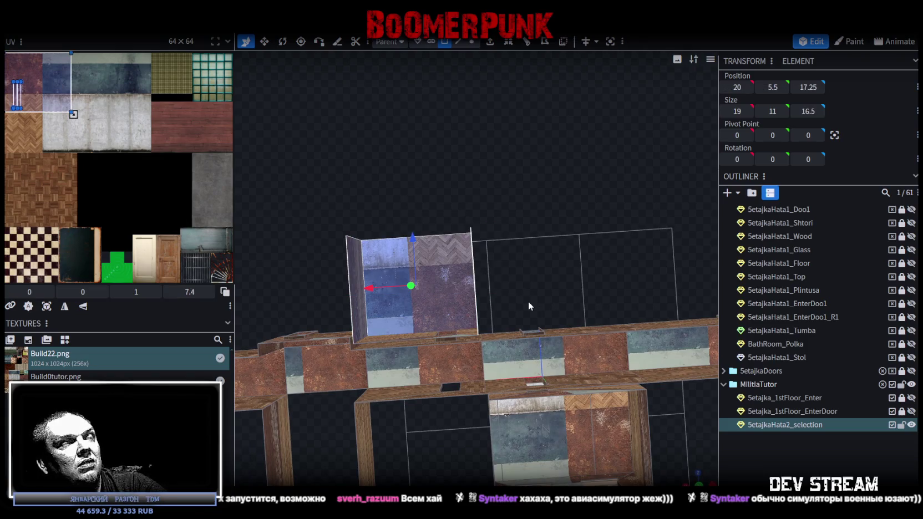
right_click(444, 315)
left_click_drag(598, 258, 366, 232)
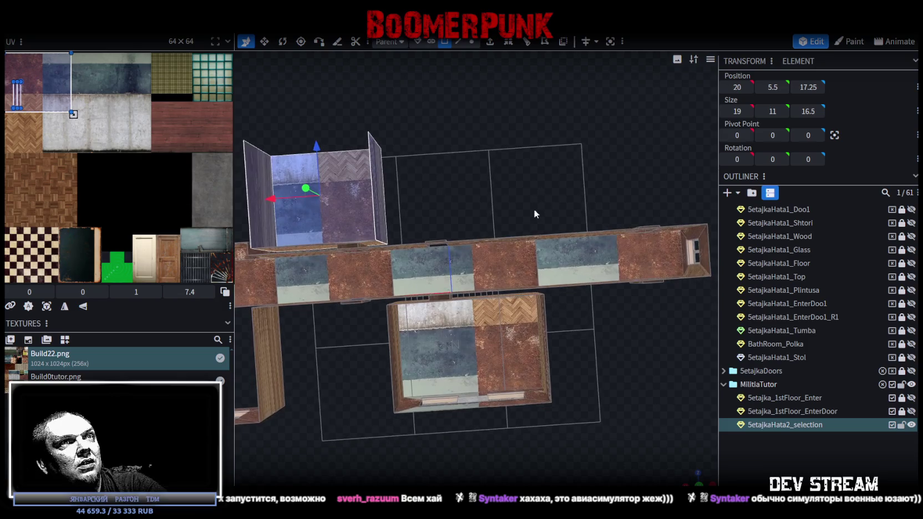
right_click(331, 222)
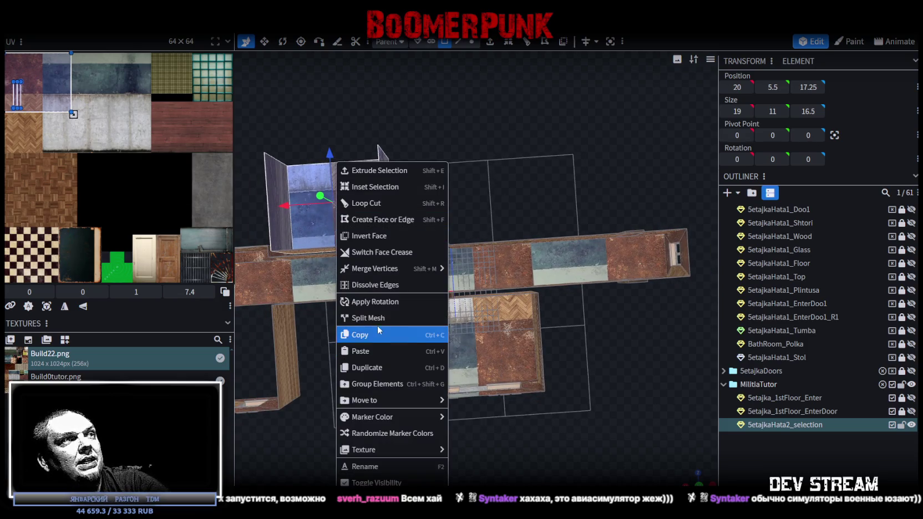
left_click(377, 316)
Flatten the new mesh to zero X width and slide it to X -15.5.
left_click_drag(291, 208, 587, 197)
mouse_move(575, 261)
left_mouse_down()
mouse_move(334, 384)
mouse_move(357, 380)
mouse_move(309, 377)
mouse_move(540, 385)
mouse_move(505, 383)
mouse_move(505, 404)
mouse_move(477, 351)
left_mouse_up()
key("ctrl+z")
mouse_move(459, 210)
left_mouse_down()
mouse_move(422, 212)
mouse_move(630, 478)
mouse_move(536, 261)
mouse_move(585, 282)
mouse_move(624, 272)
mouse_move(583, 347)
left_mouse_up()
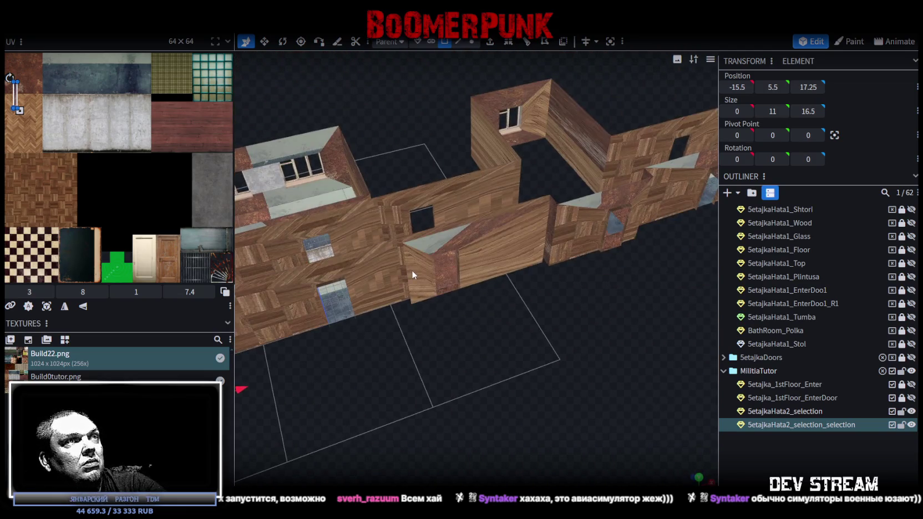
Select the SetajkaHata2_selection mesh and its door-jamb face, moving in close on the walls.
left_click(480, 227)
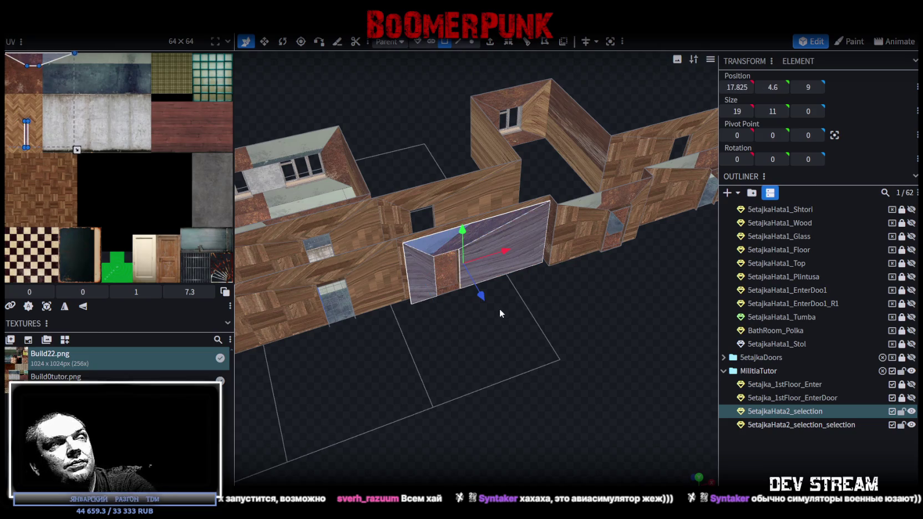
left_click(449, 271)
scroll(526, 352, "up", 5)
mouse_move(526, 352)
left_mouse_down()
mouse_move(560, 387)
mouse_move(393, 395)
left_mouse_up()
mouse_move(480, 366)
left_mouse_down()
mouse_move(515, 370)
mouse_move(508, 343)
left_mouse_up()
scroll(543, 347, "up", 5)
In face mode, pick out the doorway faces and the wall face beside them.
left_click(458, 42)
scroll(445, 266, "up", 3)
left_click(446, 331)
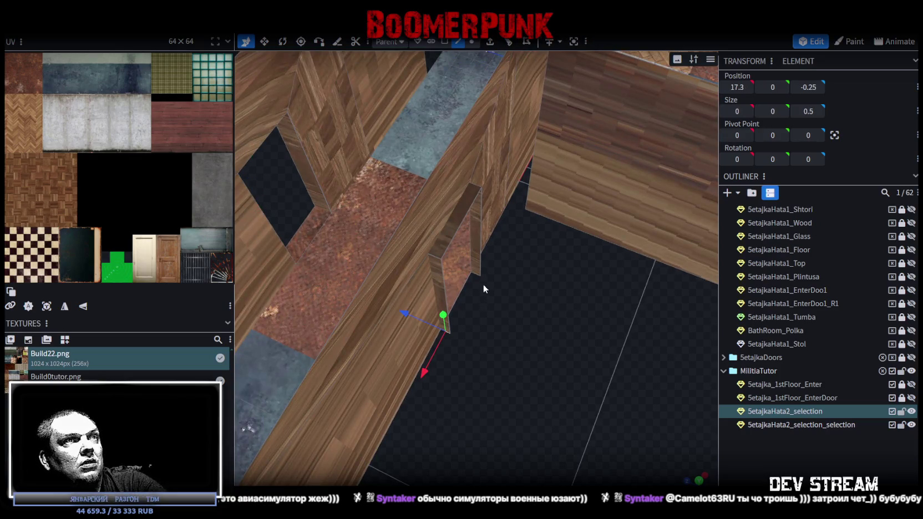
left_click(471, 289)
mouse_move(472, 288)
left_mouse_down()
mouse_move(670, 347)
mouse_move(443, 272)
mouse_move(495, 203)
mouse_move(472, 265)
mouse_move(481, 448)
mouse_move(467, 376)
mouse_move(453, 375)
left_mouse_up()
left_click(491, 206)
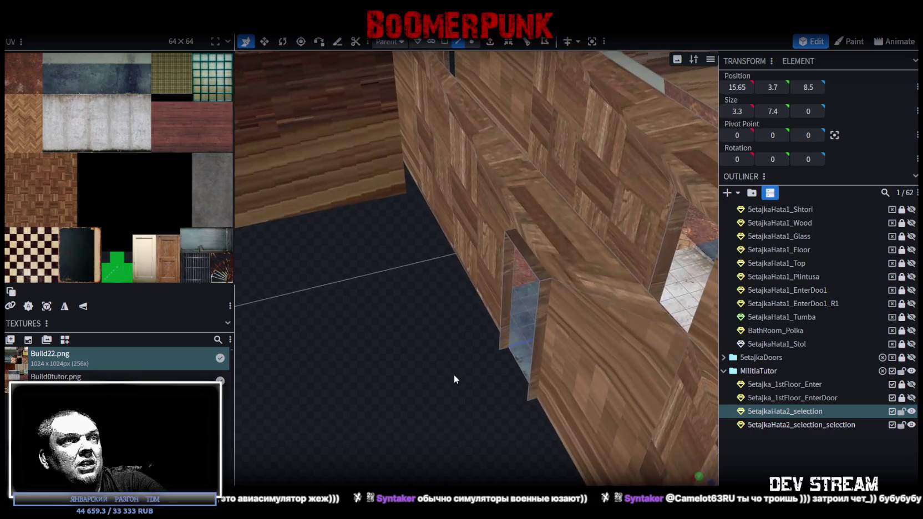
left_click(530, 396)
mouse_move(433, 417)
left_mouse_down()
mouse_move(406, 318)
mouse_move(410, 351)
mouse_move(582, 397)
mouse_move(557, 383)
mouse_move(634, 381)
left_mouse_up()
mouse_move(488, 398)
left_mouse_down()
mouse_move(540, 442)
mouse_move(489, 413)
mouse_move(474, 343)
mouse_move(326, 231)
mouse_move(357, 194)
mouse_move(301, 167)
mouse_move(416, 307)
mouse_move(397, 191)
left_mouse_up()
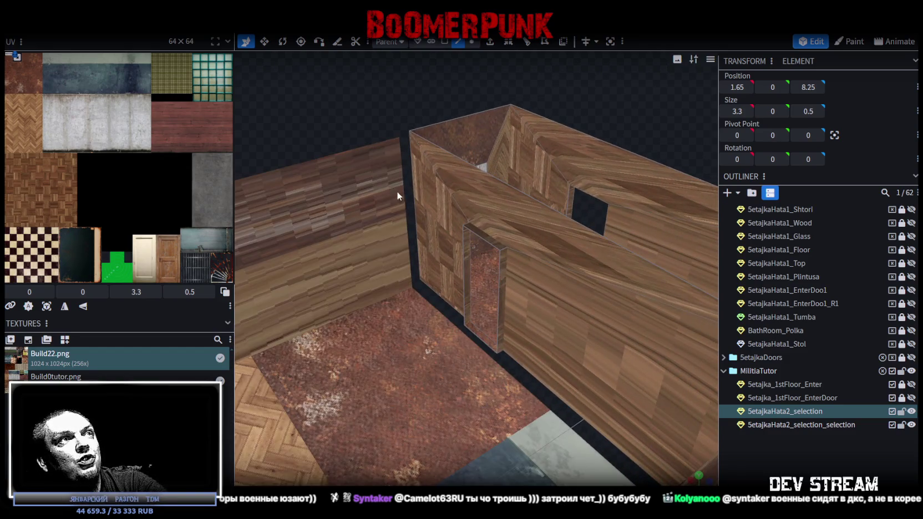
Merge the left wall panel and the doorway panel meshes into one.
left_click(402, 185)
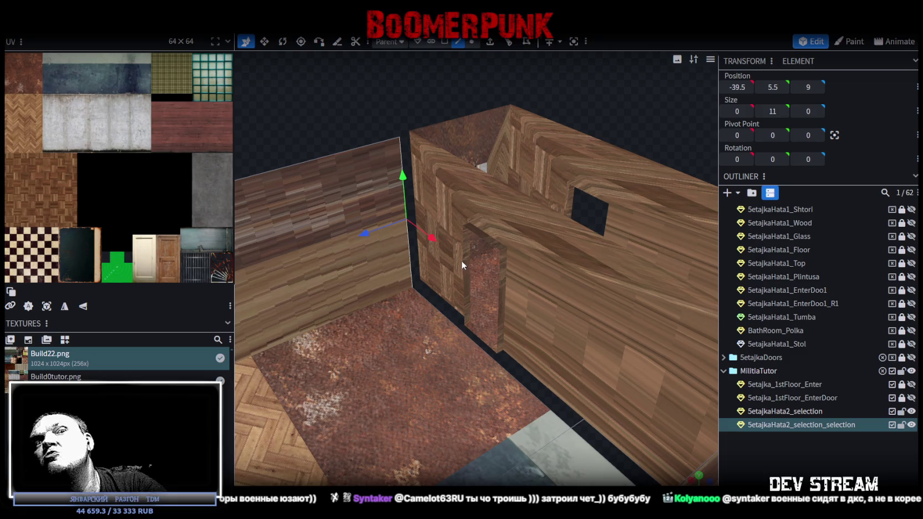
left_click(462, 301)
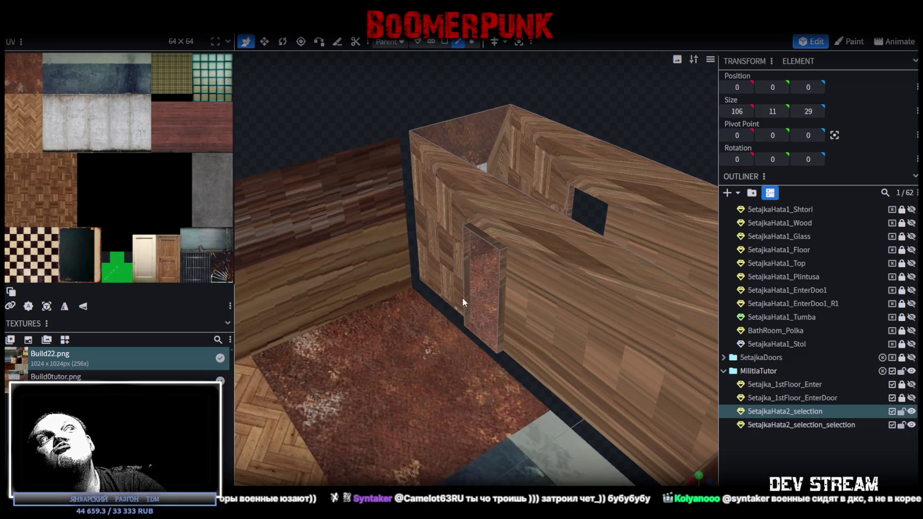
left_click_drag(464, 286, 522, 362)
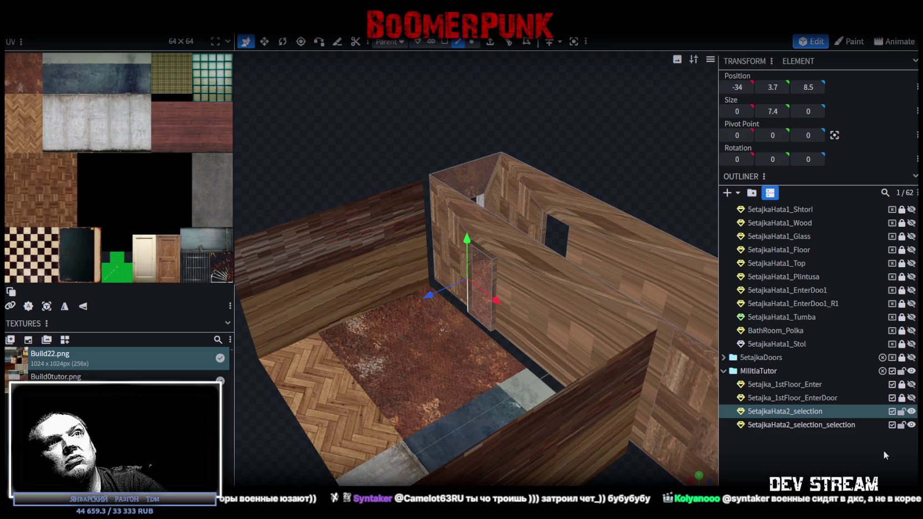
left_click(799, 425, "ctrl")
right_click(814, 425)
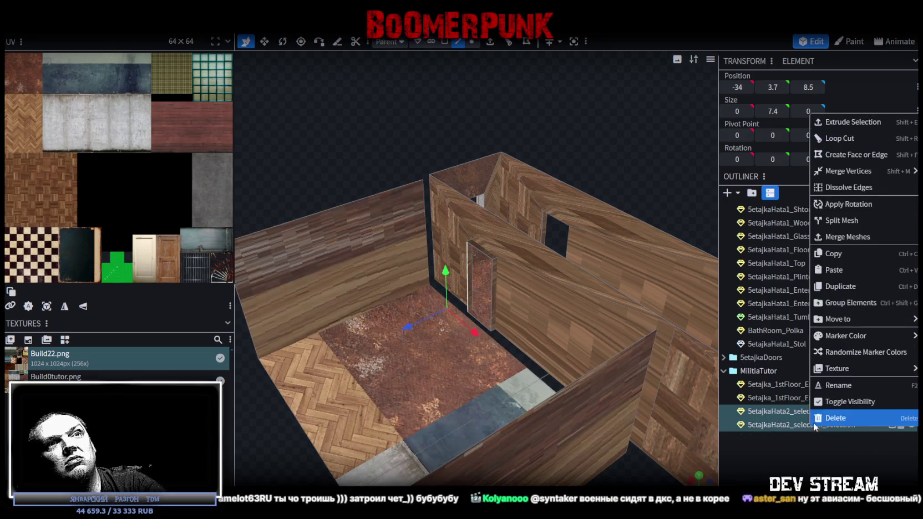
left_click(846, 237)
scroll(502, 329, "up", 3)
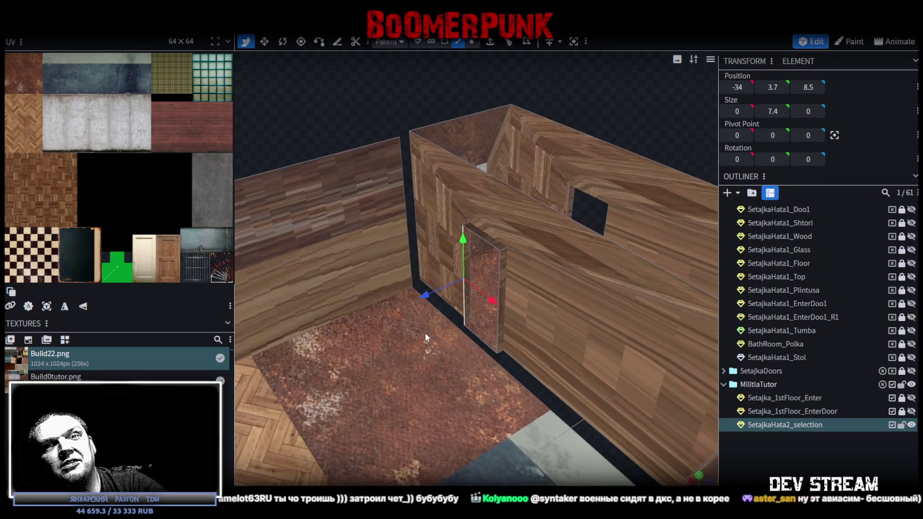
scroll(418, 247, "up", 2)
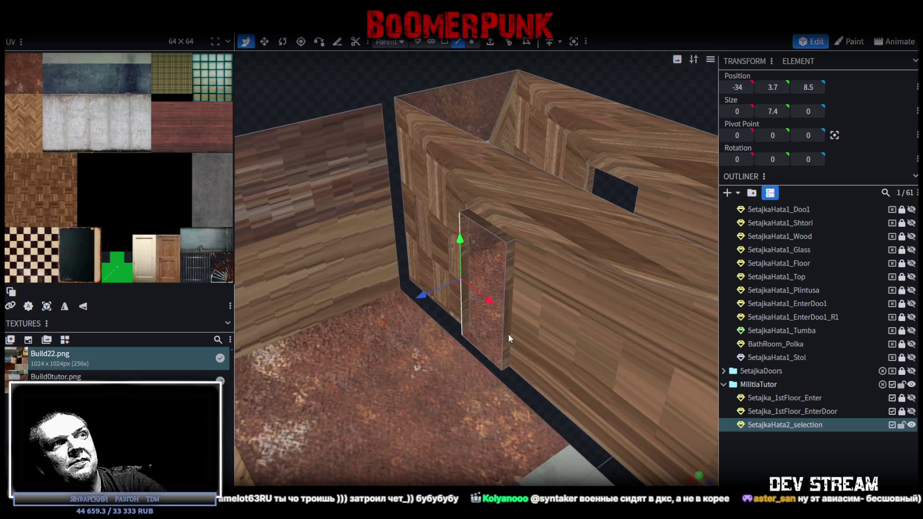
Extrude the door faces 0.5 along the blue axis, then select nearby wall faces.
key("e")
left_click_drag(450, 314, 435, 316)
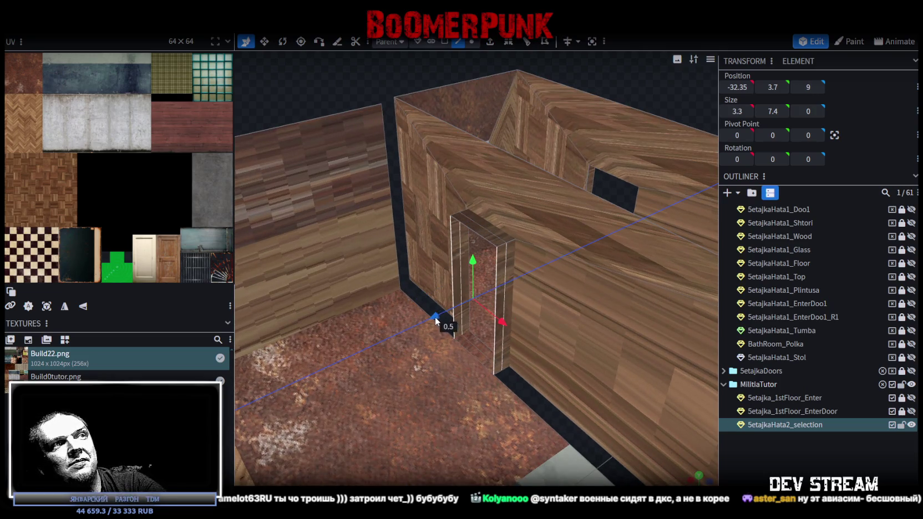
left_click(453, 270)
left_click(397, 248)
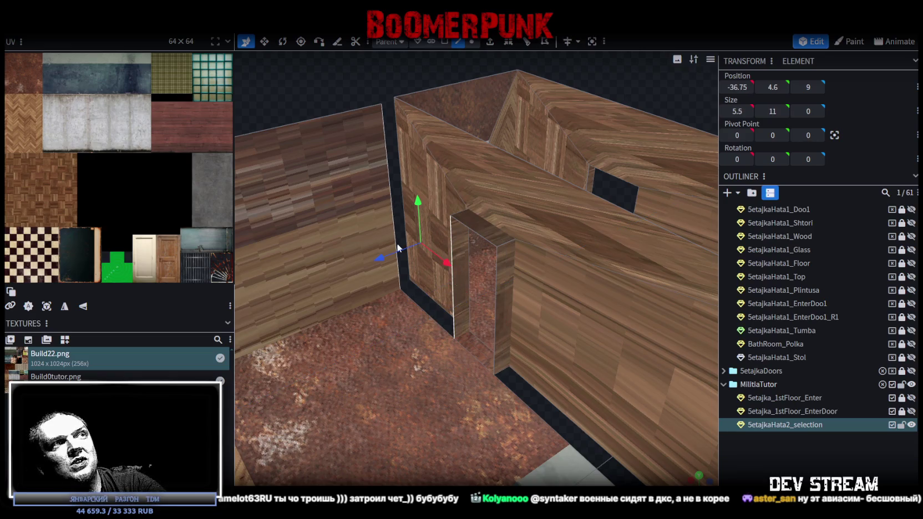
scroll(397, 248, "down", 3)
mouse_move(418, 440)
left_mouse_down()
mouse_move(368, 406)
mouse_move(454, 477)
mouse_move(540, 422)
left_mouse_up()
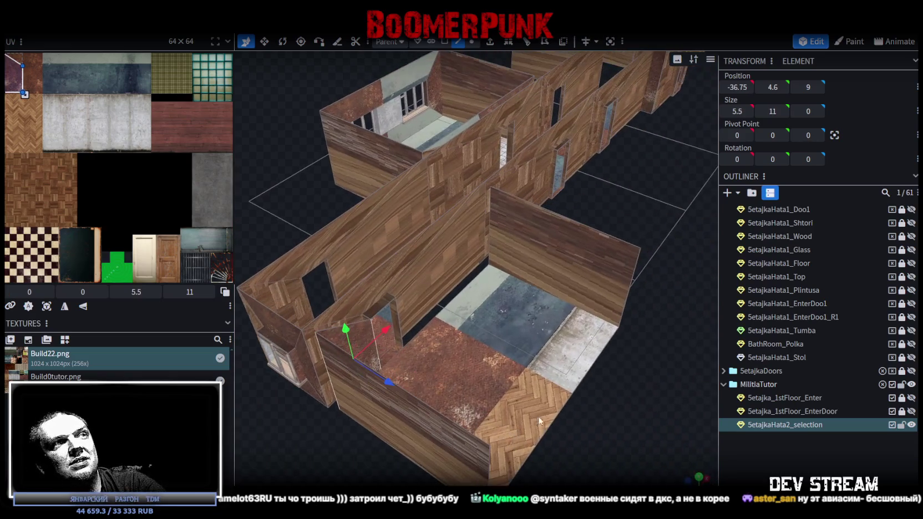
left_click(399, 319)
left_click(491, 213)
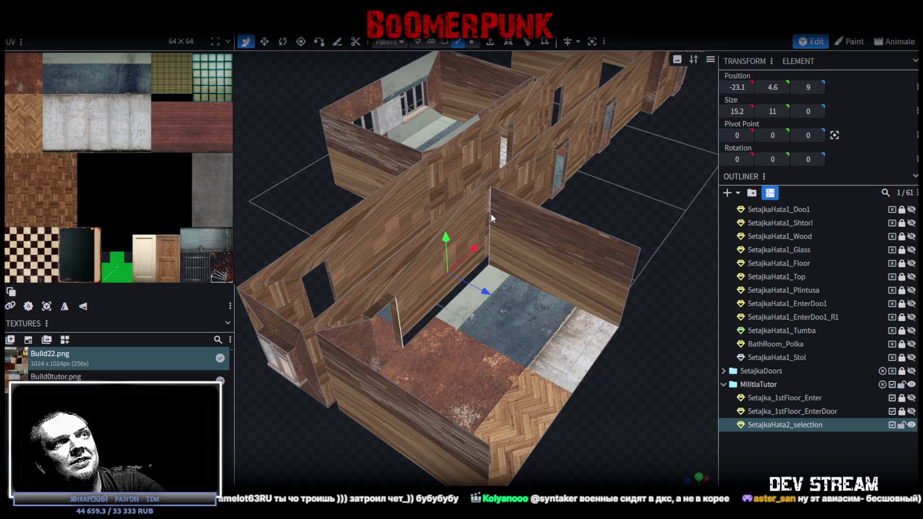
Box-select all faces of the two-window wall, then copy and paste them.
left_click(351, 325)
mouse_move(348, 328)
left_mouse_down()
mouse_move(369, 393)
mouse_move(476, 409)
mouse_move(492, 393)
mouse_move(423, 383)
mouse_move(412, 391)
mouse_move(462, 427)
mouse_move(503, 425)
mouse_move(393, 392)
left_mouse_up()
left_click(472, 41)
left_click_drag(360, 211, 670, 330)
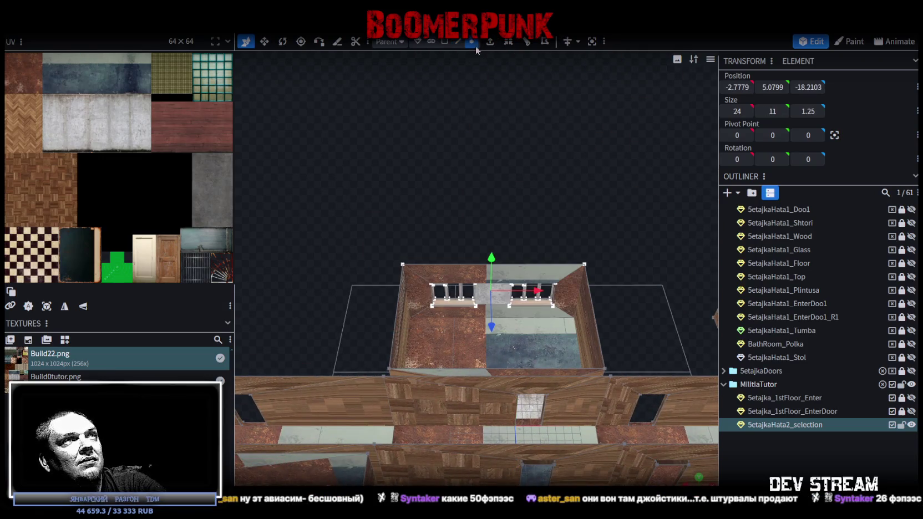
left_click(445, 41)
right_click(549, 274)
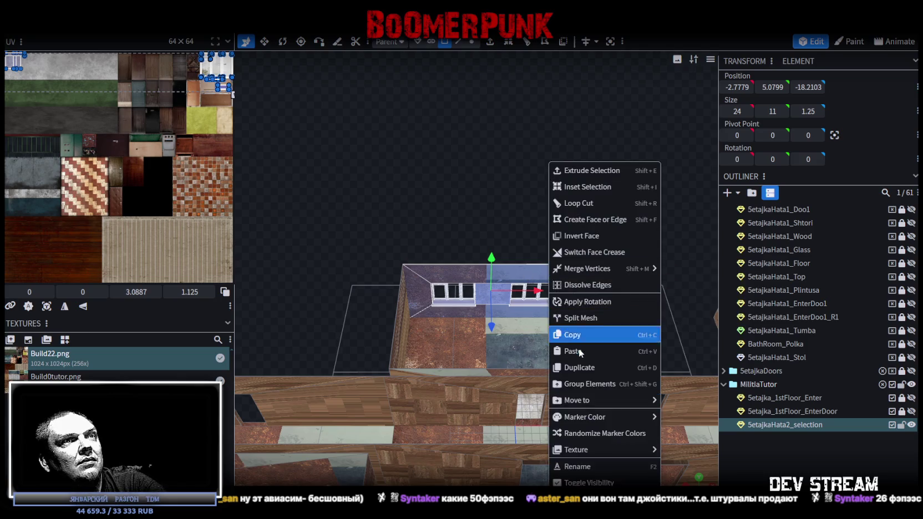
left_click(574, 335)
right_click(561, 283)
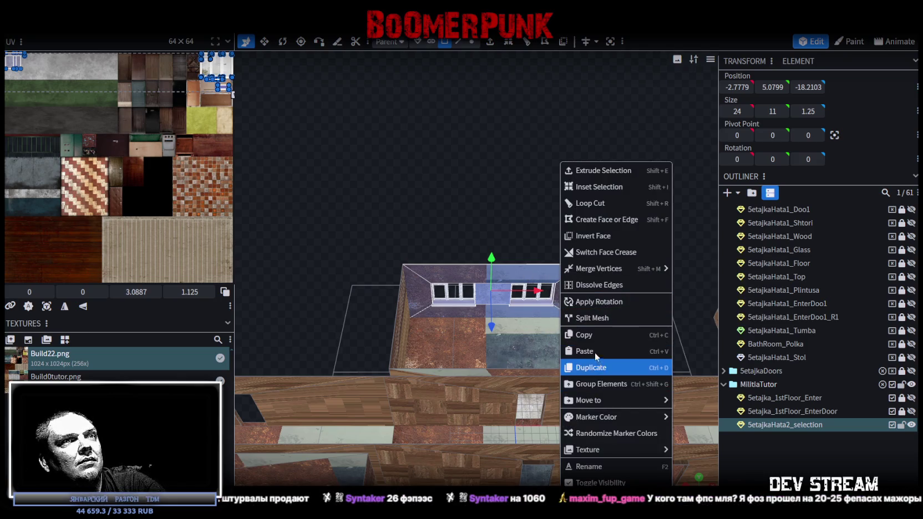
left_click(613, 352)
left_click(627, 360)
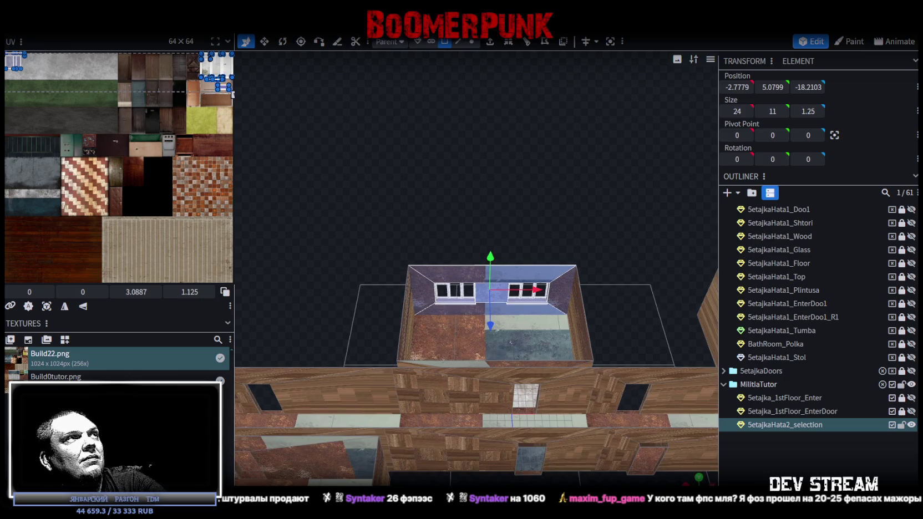
Flip the pasted wall along Z and slide it out beside the corridor.
left_click(122, 27)
left_click(208, 88)
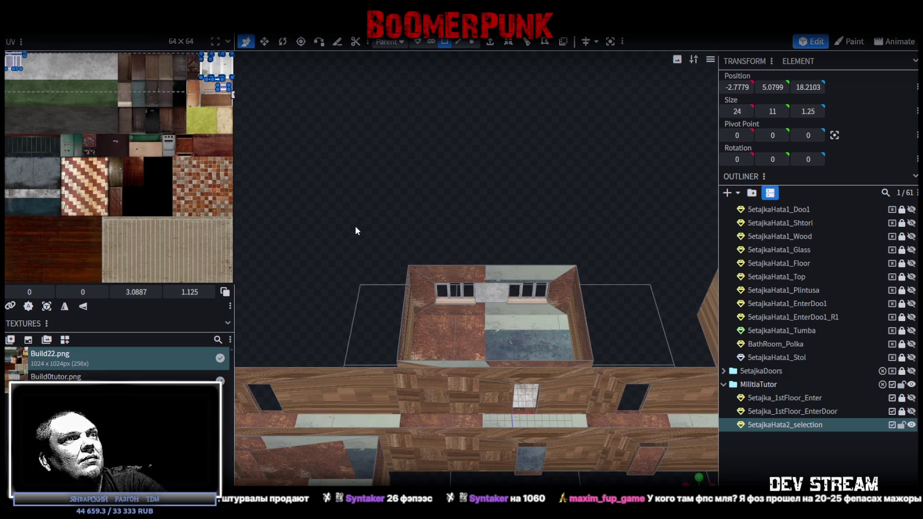
left_click_drag(356, 230, 490, 245)
scroll(581, 305, "down", 3)
scroll(559, 341, "up", 5)
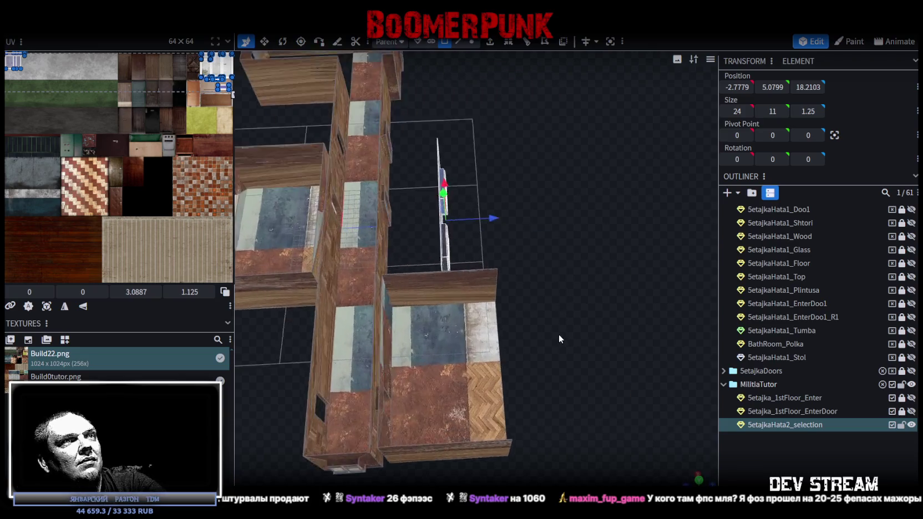
scroll(559, 341, "up", 2)
mouse_move(489, 203)
left_mouse_down()
mouse_move(545, 208)
mouse_move(435, 344)
left_mouse_up()
scroll(508, 293, "down", 3)
left_click_drag(575, 259, 464, 303)
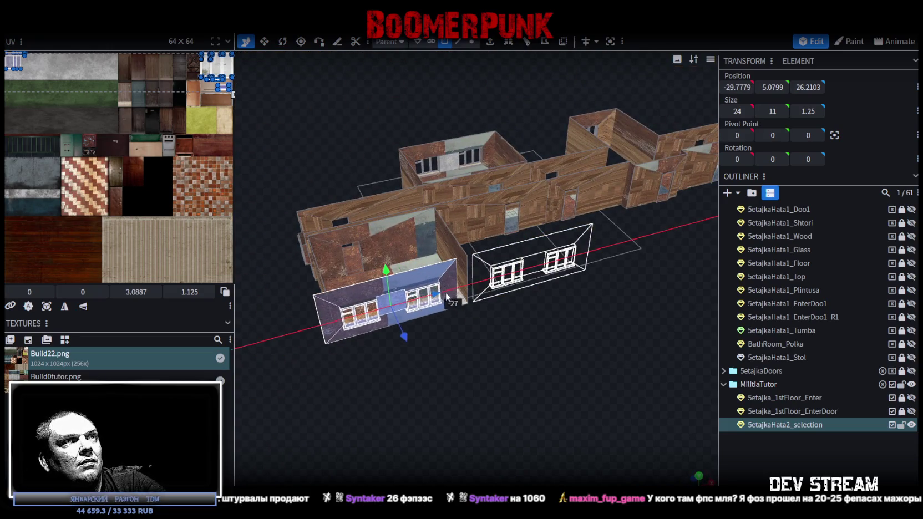
Merge the overlapping vertices where the copied room meets the building.
left_click(463, 136)
mouse_move(440, 263)
left_mouse_down()
mouse_move(622, 378)
mouse_move(620, 432)
mouse_move(557, 383)
mouse_move(447, 413)
mouse_move(492, 337)
mouse_move(502, 349)
mouse_move(674, 340)
mouse_move(490, 339)
mouse_move(534, 362)
mouse_move(496, 312)
mouse_move(470, 305)
mouse_move(390, 341)
mouse_move(354, 319)
left_mouse_up()
scroll(553, 380, "up", 3)
scroll(522, 355, "up", 2)
scroll(522, 351, "down", 3)
scroll(390, 340, "up", 5)
scroll(351, 307, "up", 3)
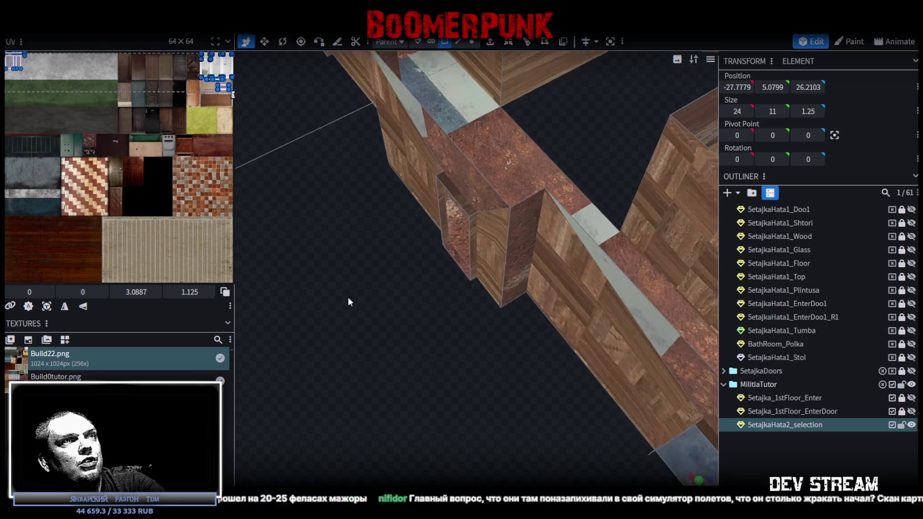
In edge mode, select both doorway edges and shift them slightly along Z.
left_click(458, 41)
left_click(429, 193)
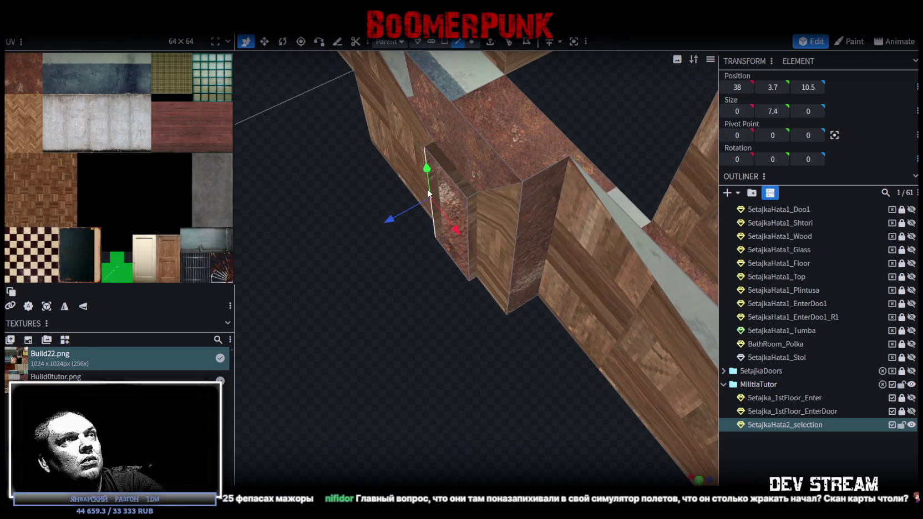
left_click(473, 222, "shift")
mouse_move(410, 242)
left_mouse_down()
mouse_move(403, 245)
mouse_move(549, 281)
left_mouse_up()
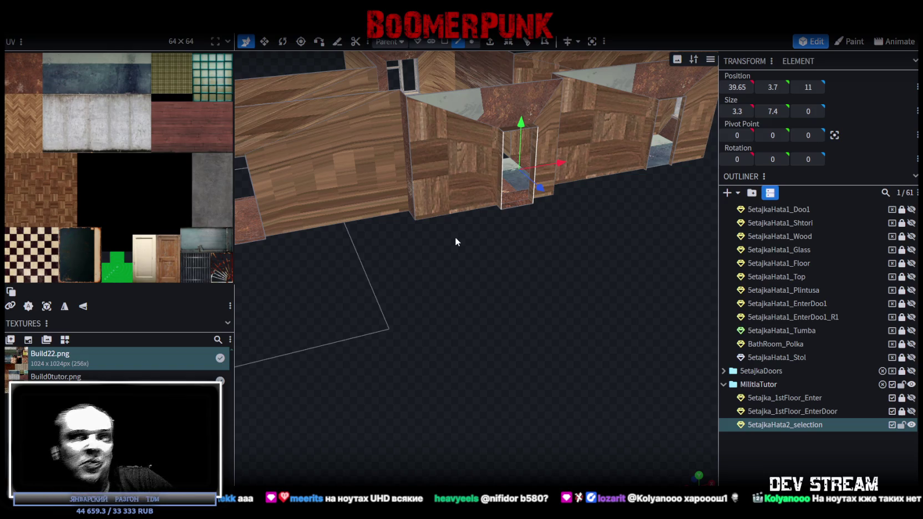
Orbit and zoom around the whole building to a near top-down view.
scroll(428, 248, "down", 5)
mouse_move(483, 349)
left_mouse_down()
mouse_move(375, 344)
mouse_move(463, 368)
left_mouse_up()
scroll(463, 368, "up", 3)
mouse_move(501, 381)
left_mouse_down()
mouse_move(467, 349)
mouse_move(493, 338)
mouse_move(510, 299)
left_mouse_up()
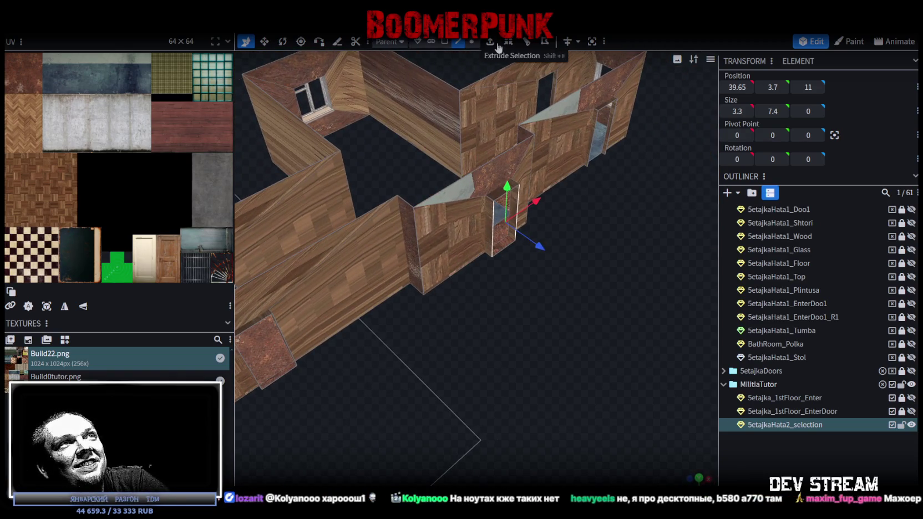
scroll(543, 349, "down", 5)
mouse_move(578, 260)
left_mouse_down()
mouse_move(626, 277)
mouse_move(580, 266)
left_mouse_up()
Copy the right room's three faces, paste them, and move the copy to the building's other end.
left_click(444, 41)
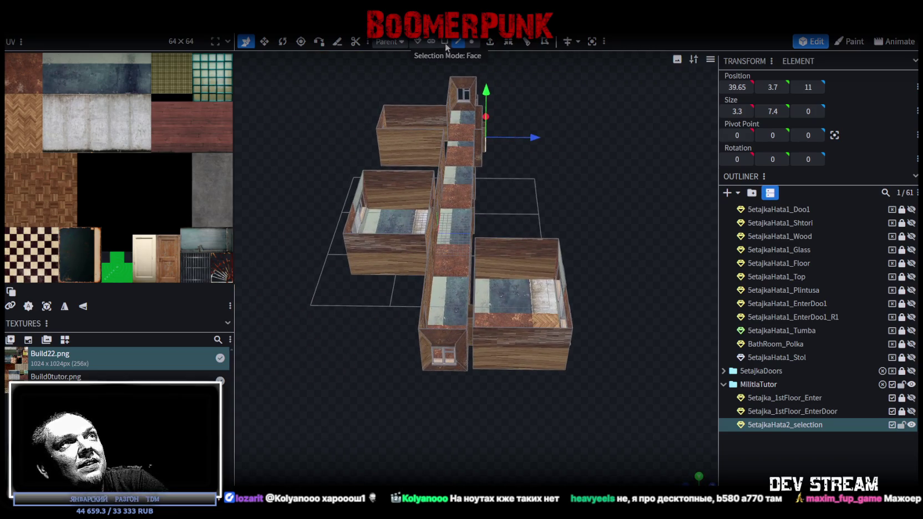
left_click(516, 263)
right_click(527, 344)
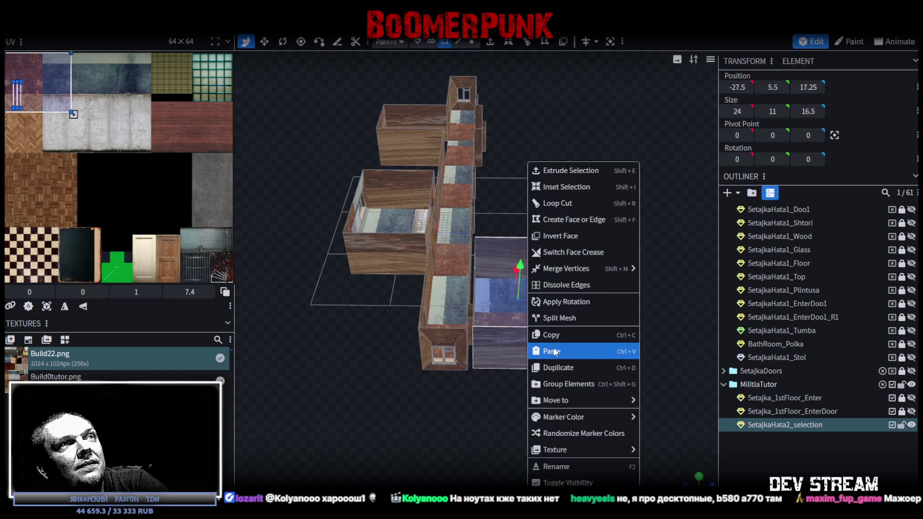
left_click(568, 332)
right_click(511, 357)
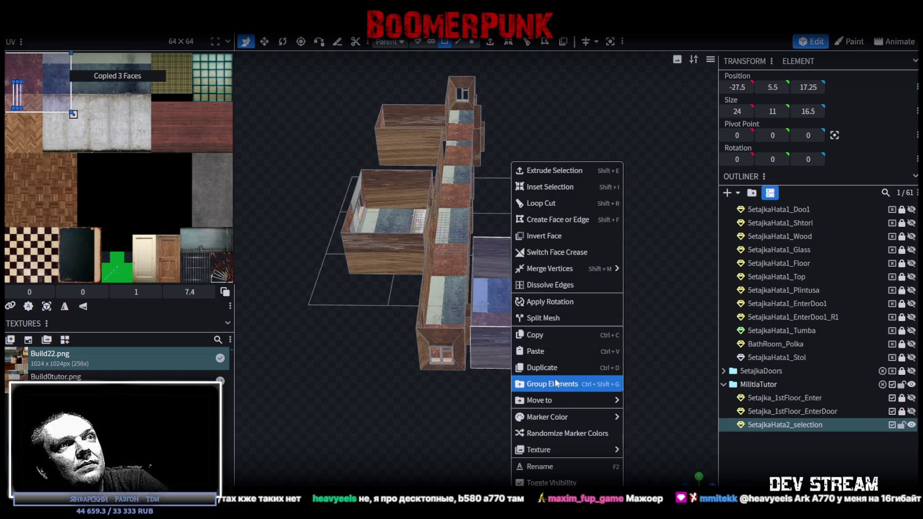
left_click(525, 350)
mouse_move(546, 377)
left_mouse_down()
mouse_move(551, 259)
mouse_move(501, 265)
left_mouse_up()
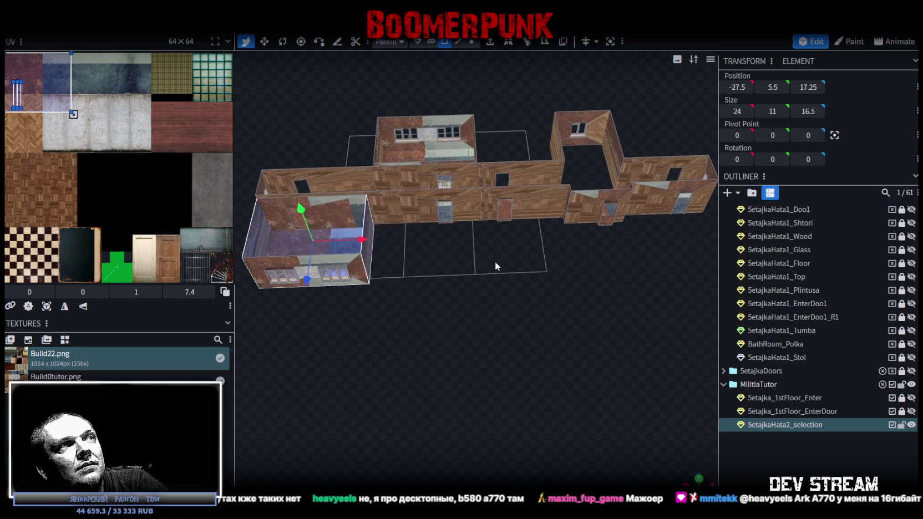
mouse_move(366, 244)
left_mouse_down()
mouse_move(636, 254)
mouse_move(534, 349)
mouse_move(603, 332)
mouse_move(456, 314)
mouse_move(524, 353)
mouse_move(391, 319)
mouse_move(450, 292)
left_mouse_up()
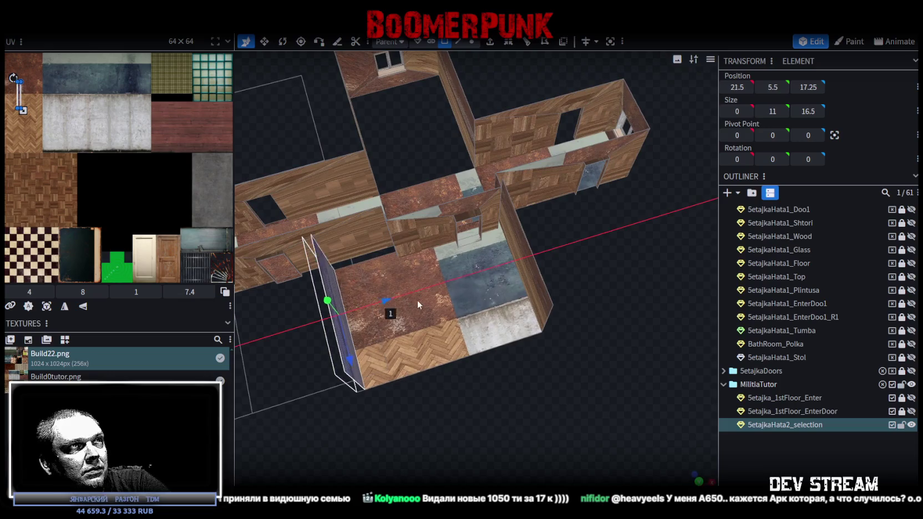
mouse_move(380, 372)
left_mouse_down()
mouse_move(503, 373)
mouse_move(477, 311)
left_mouse_up()
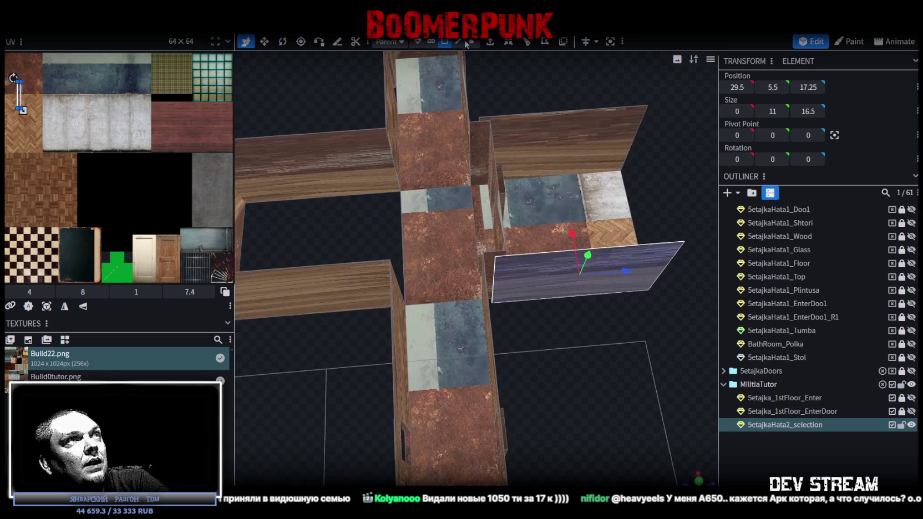
Resize the pasted plane to zero depth and 15 units wide.
left_click(458, 42)
mouse_move(494, 262)
left_mouse_down()
mouse_move(352, 389)
mouse_move(404, 253)
left_mouse_up()
left_click(491, 194)
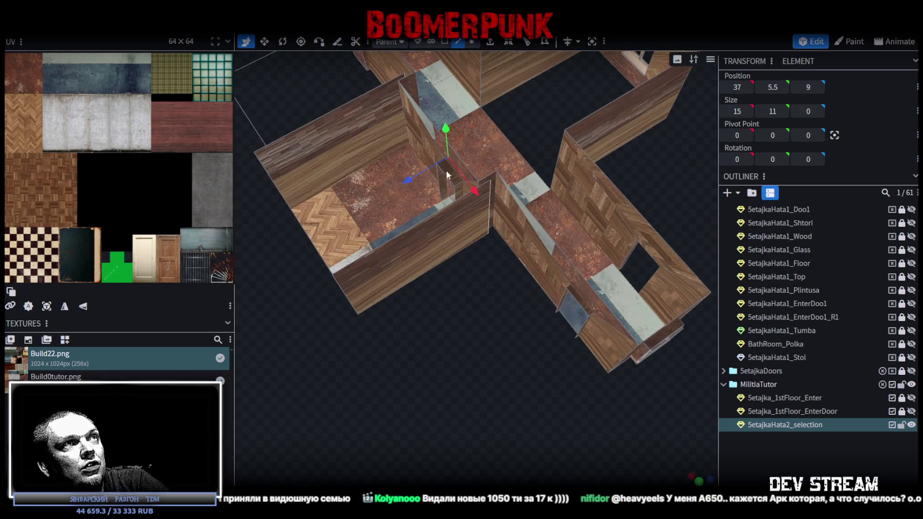
left_click_drag(408, 182, 393, 187)
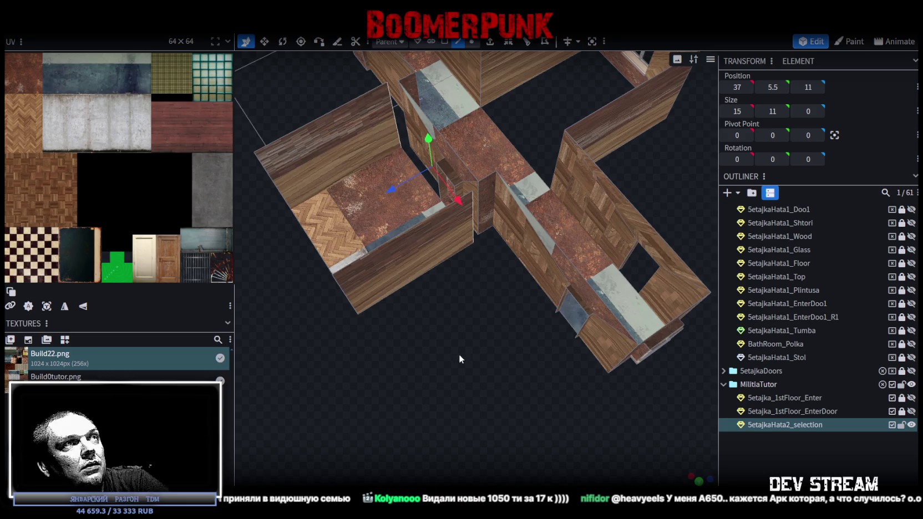
Click through the thin wall planes, then box-select the upper room's windowed end wall.
scroll(458, 354, "up", 3)
mouse_move(459, 354)
left_mouse_down()
mouse_move(576, 349)
mouse_move(584, 170)
left_mouse_up()
left_click(543, 104)
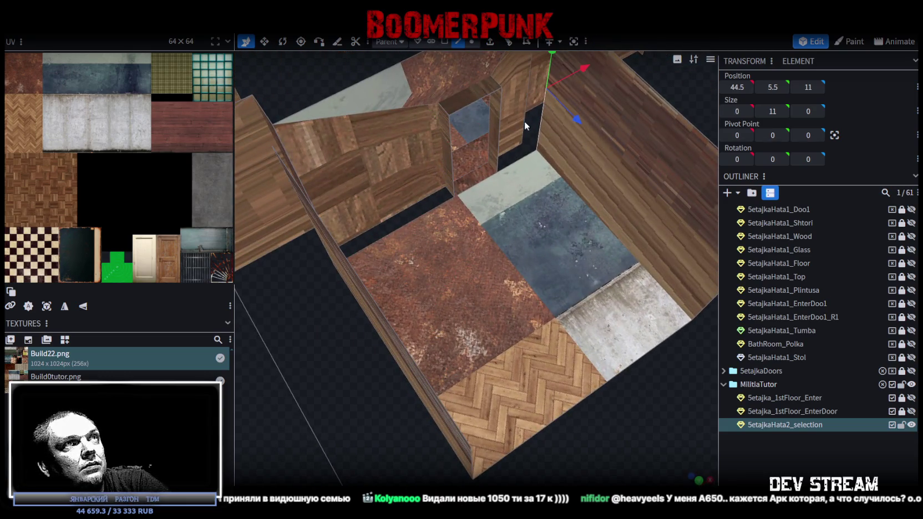
left_click(497, 155)
left_click(453, 164)
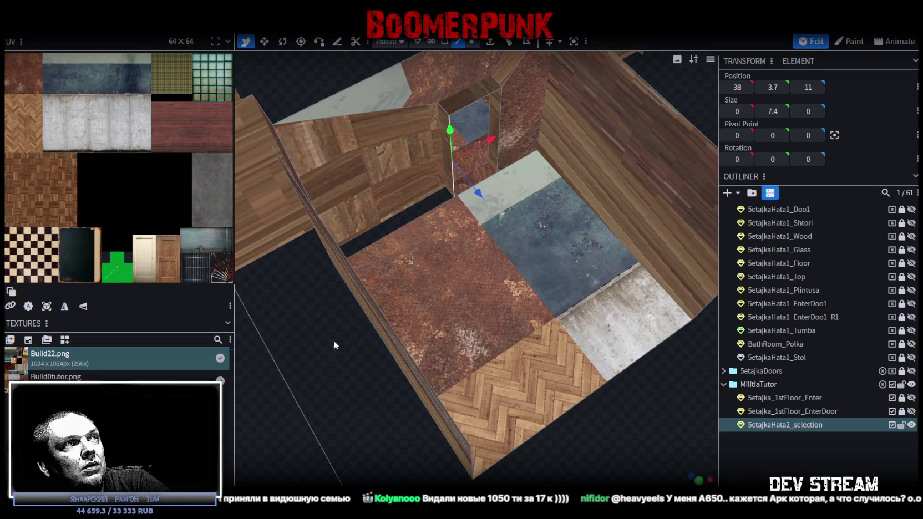
left_click_drag(335, 334, 366, 353)
left_click(440, 158)
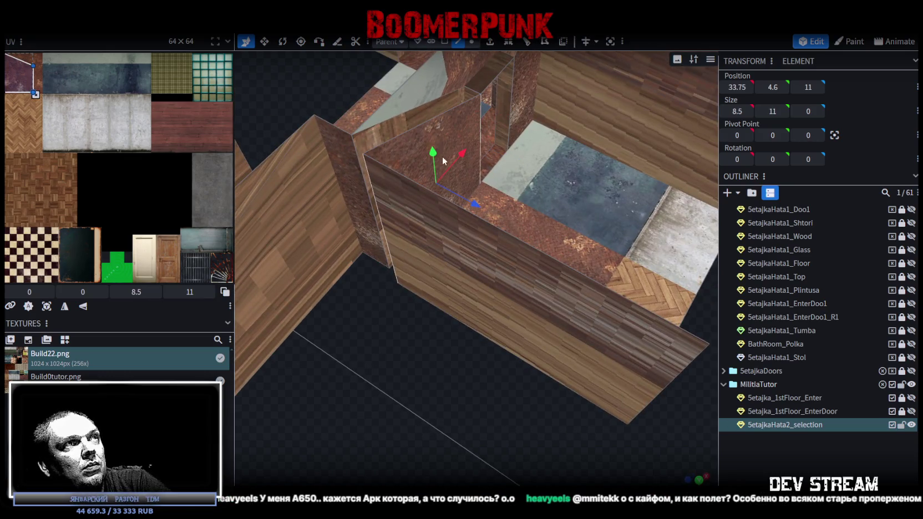
left_click(426, 127)
left_click_drag(425, 127, 527, 175)
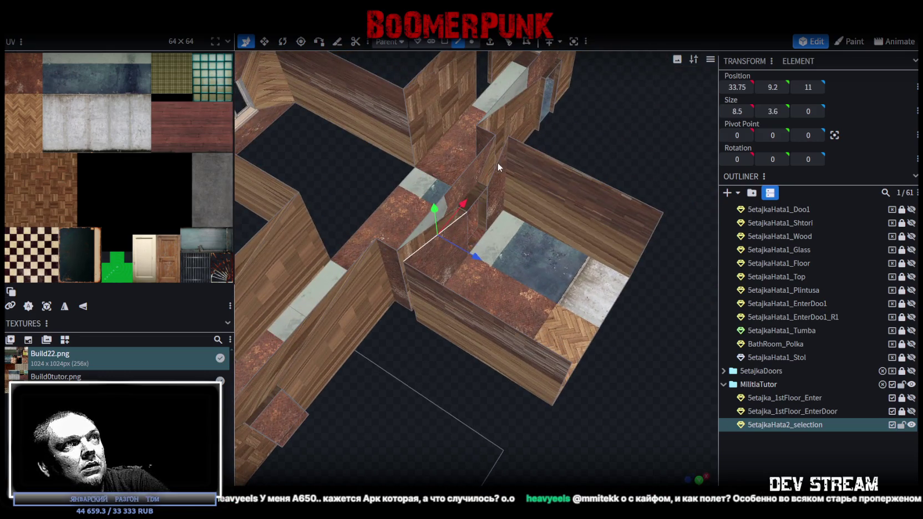
left_click(498, 162)
mouse_move(613, 359)
left_mouse_down()
mouse_move(574, 332)
mouse_move(588, 331)
mouse_move(545, 363)
mouse_move(555, 371)
mouse_move(523, 388)
left_mouse_up()
left_click(445, 42)
left_click_drag(380, 108, 541, 187)
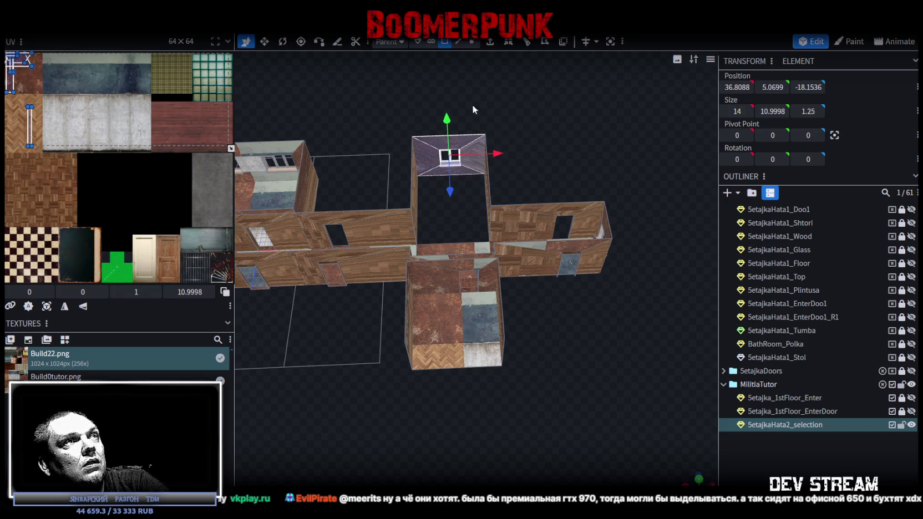
Copy and paste the selected windowed end wall.
right_click(474, 146)
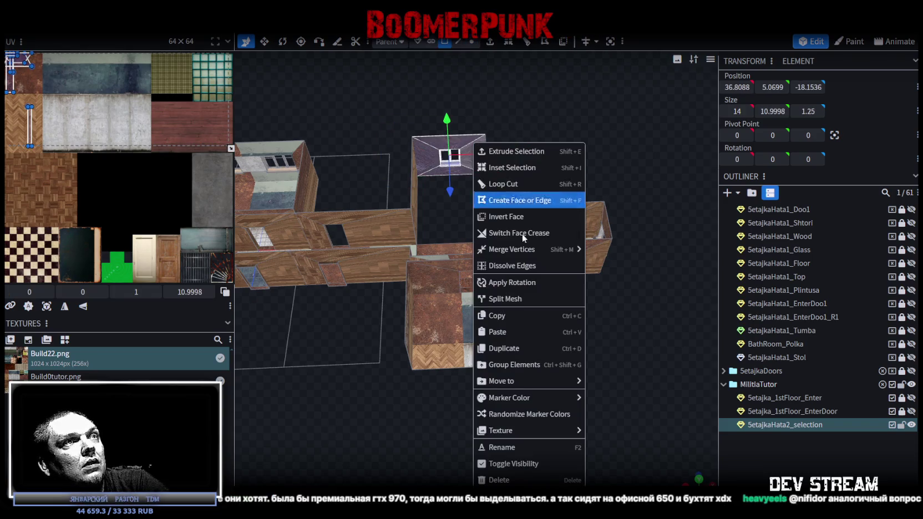
left_click(512, 316)
right_click(469, 165)
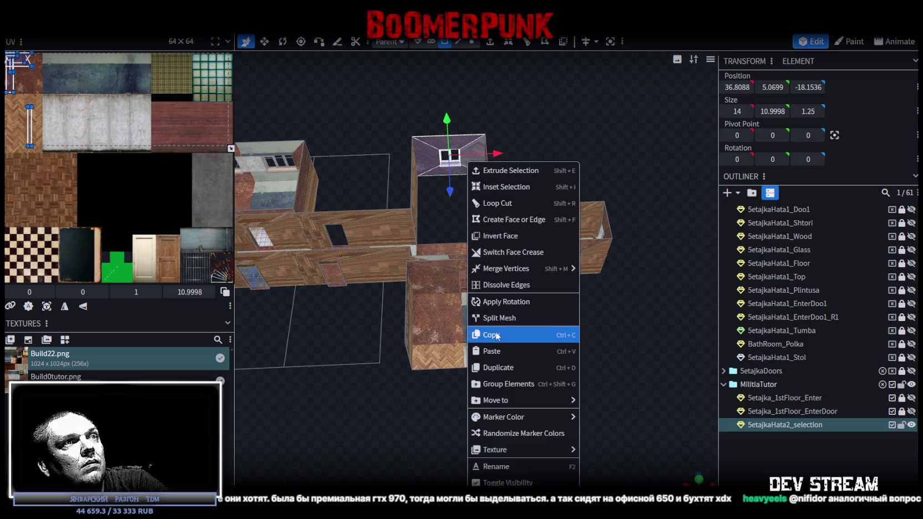
left_click(511, 353)
mouse_move(539, 358)
left_mouse_down()
mouse_move(565, 168)
mouse_move(453, 169)
left_mouse_up()
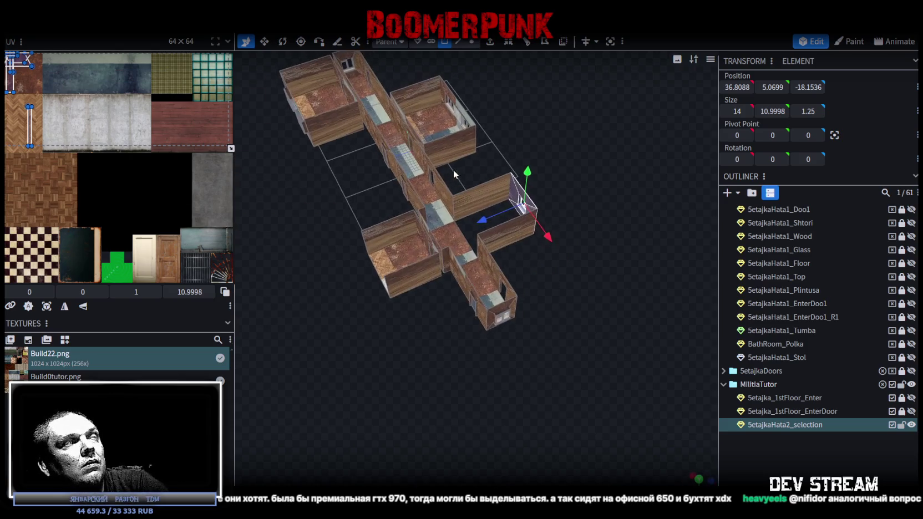
Flip the pasted wall along Z and push it outward to Z 26.1536.
right_click(116, 34)
mouse_move(141, 55)
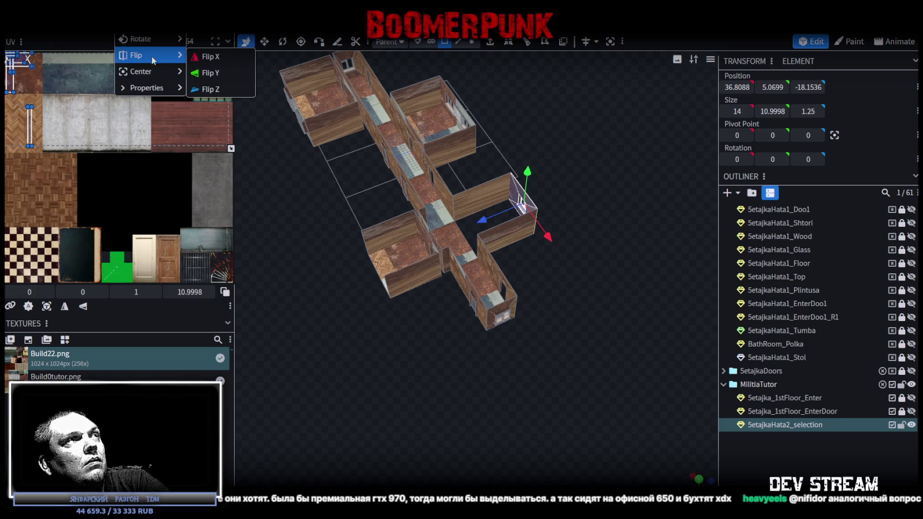
left_click(206, 89)
scroll(463, 357, "up", 10)
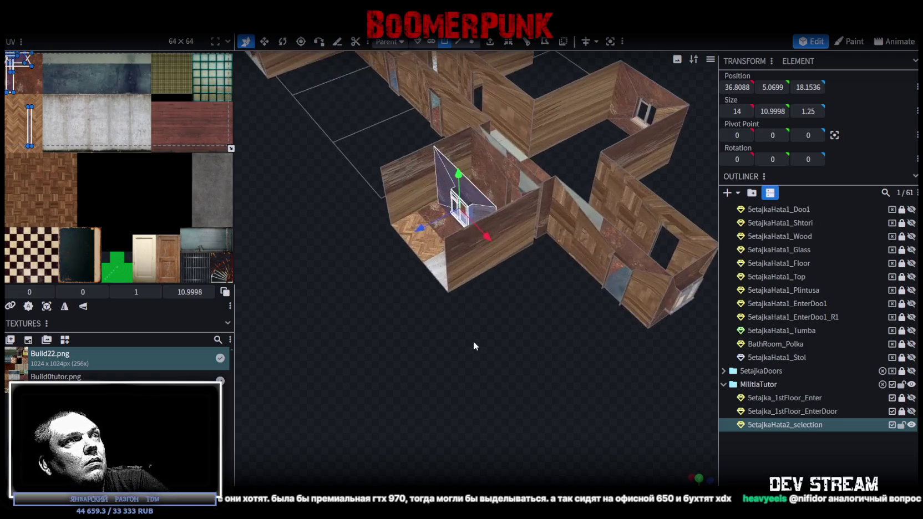
mouse_move(492, 347)
left_mouse_down()
mouse_move(443, 362)
mouse_move(486, 290)
mouse_move(424, 379)
mouse_move(433, 308)
left_mouse_up()
mouse_move(424, 232)
left_mouse_down()
mouse_move(361, 292)
mouse_move(448, 363)
mouse_move(478, 341)
mouse_move(478, 350)
left_mouse_up()
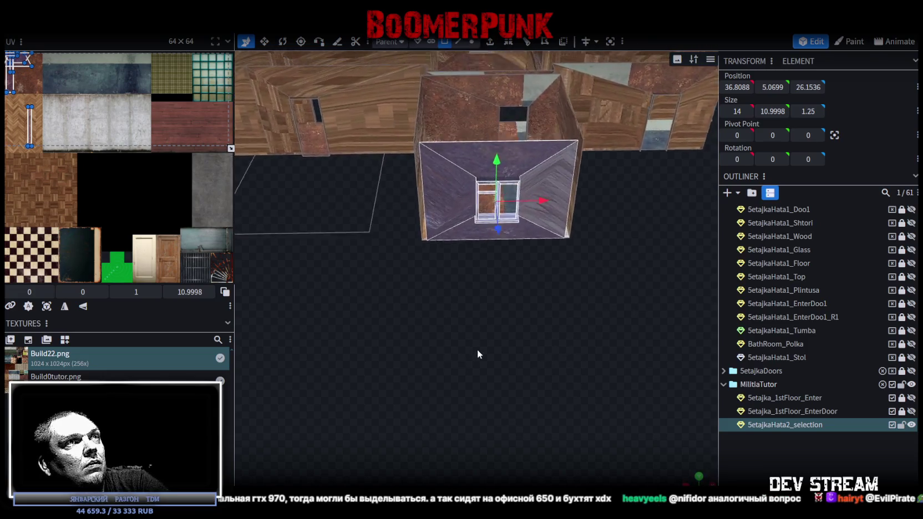
Stretch the new wall's left and right edges to the room corners, merging vertices at each.
left_click(456, 45)
left_click(418, 207)
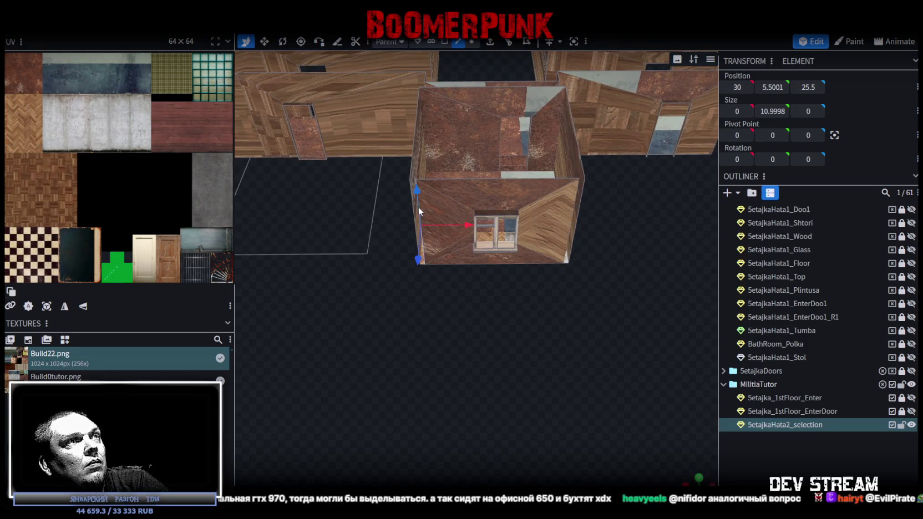
left_click_drag(463, 224, 458, 224)
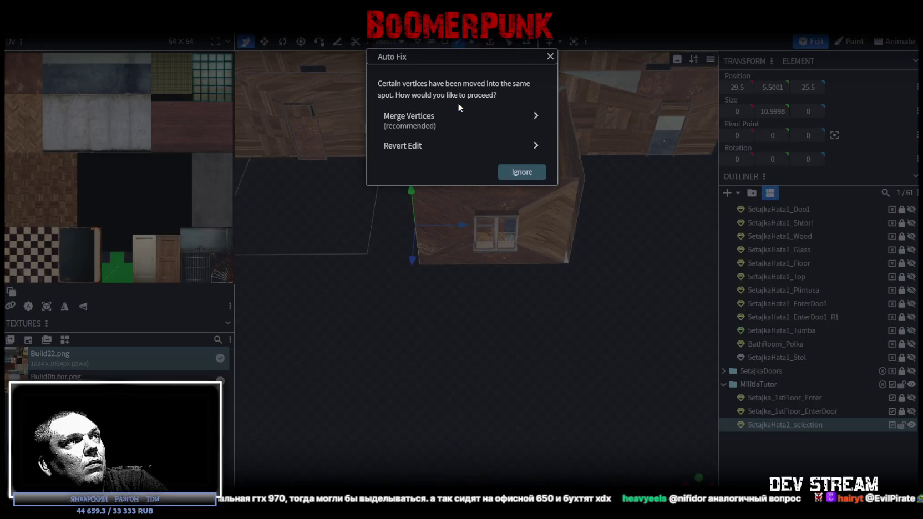
left_click(444, 121)
left_click(571, 212)
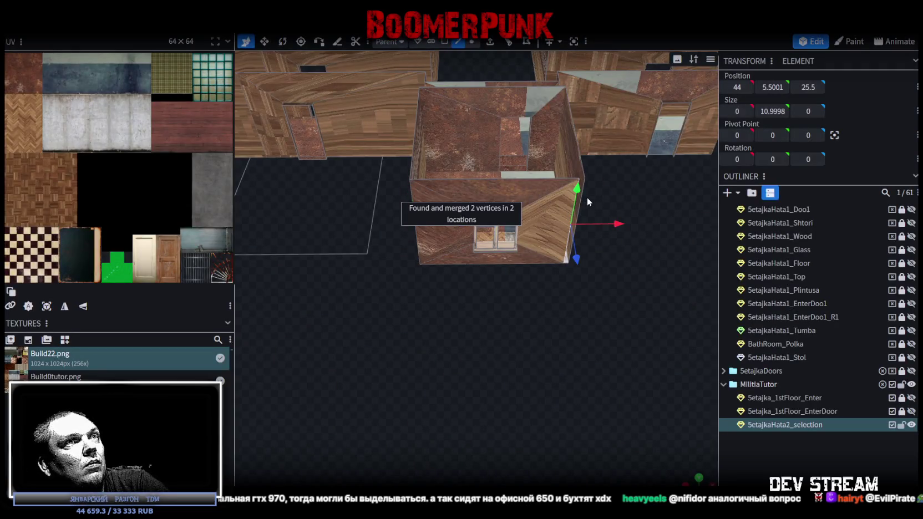
left_click_drag(612, 222, 622, 222)
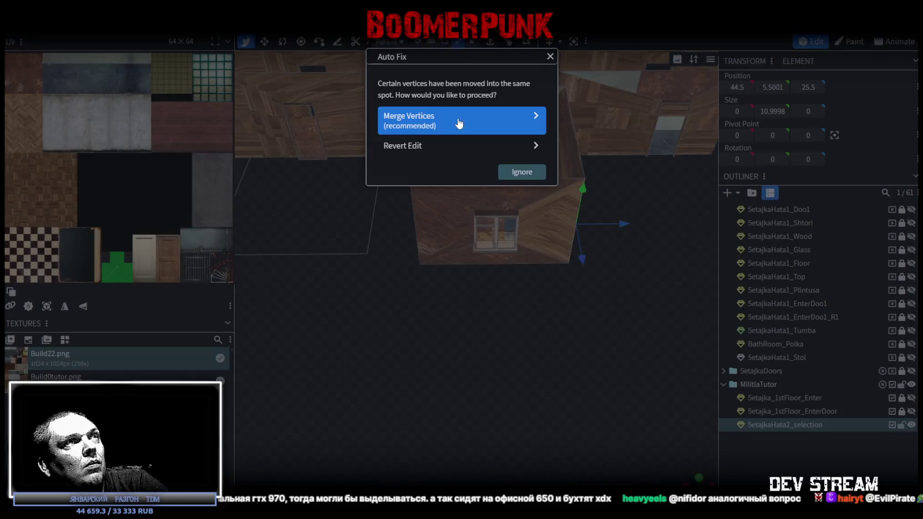
left_click(458, 123)
Save the model as Build0Tutor.bbmodel.
mouse_move(580, 332)
left_mouse_down()
mouse_move(304, 246)
mouse_move(339, 246)
mouse_move(332, 271)
mouse_move(534, 254)
mouse_move(544, 269)
mouse_move(548, 378)
mouse_move(505, 442)
mouse_move(539, 382)
mouse_move(463, 382)
mouse_move(393, 335)
left_mouse_up()
scroll(331, 270, "down", 3)
scroll(399, 341, "up", 4)
key("ctrl+s")
scroll(399, 341, "down", 3)
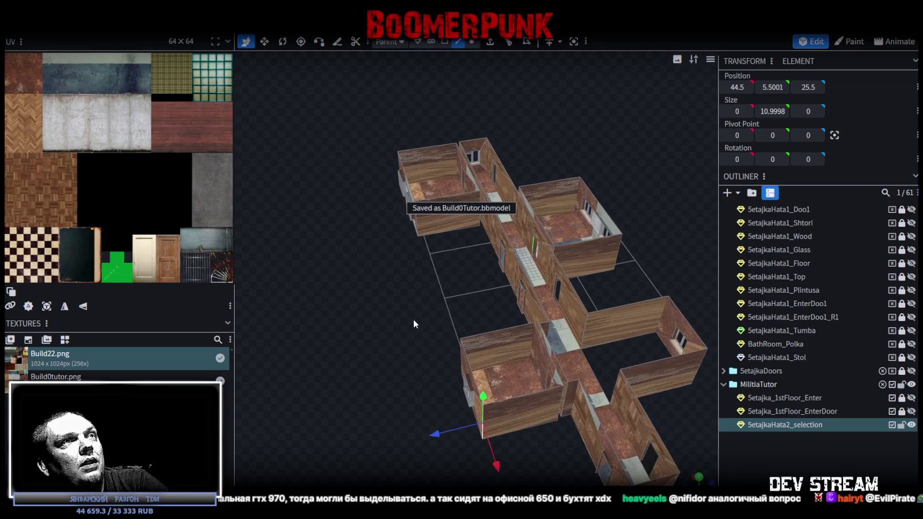
scroll(413, 319, "down", 2)
scroll(418, 307, "down", 1)
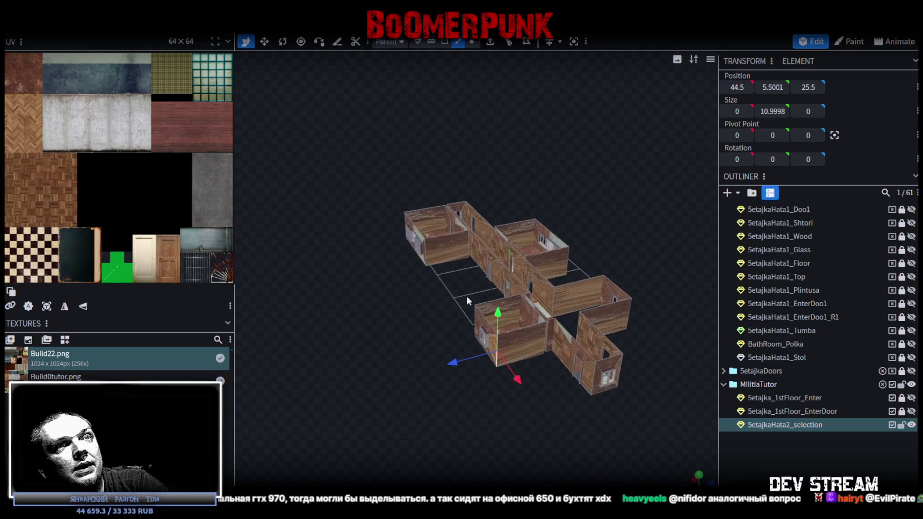
Rename SetajkaHata2_selection to MilitiaBase in the Outliner and save the model.
double_click(788, 425)
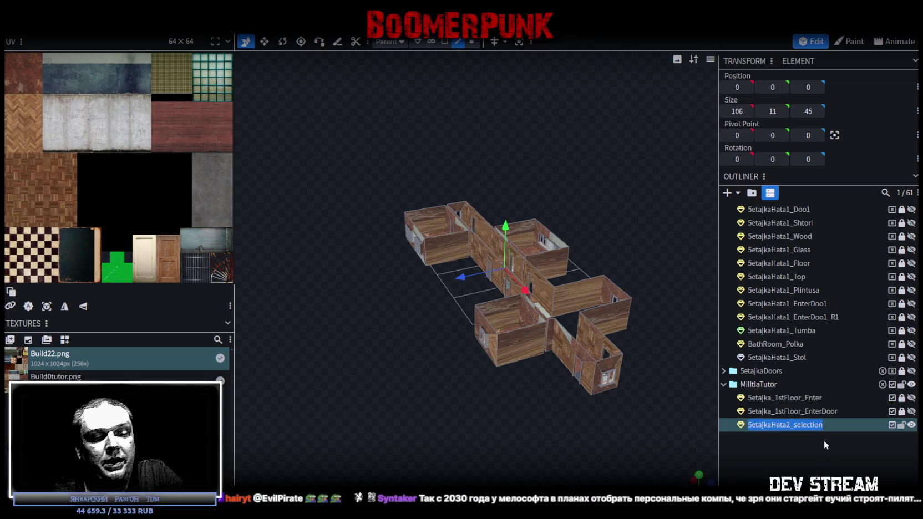
type("Militia")
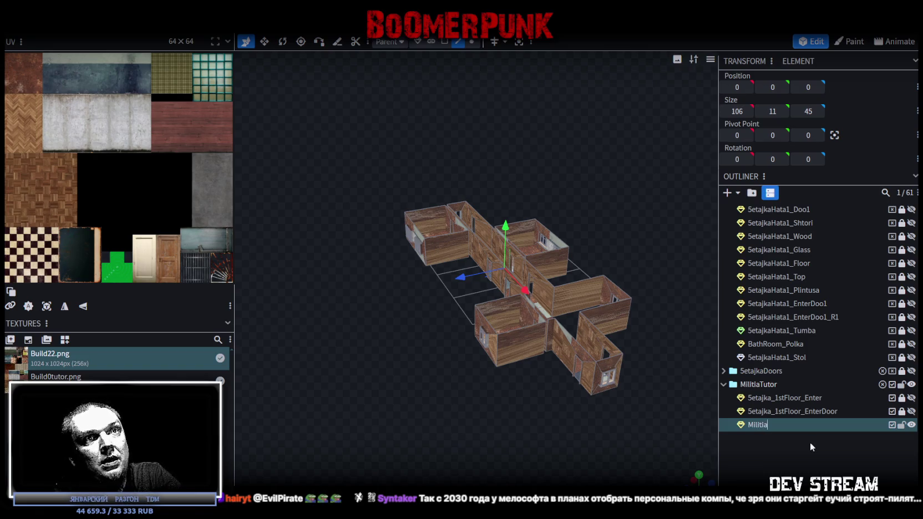
type("Base")
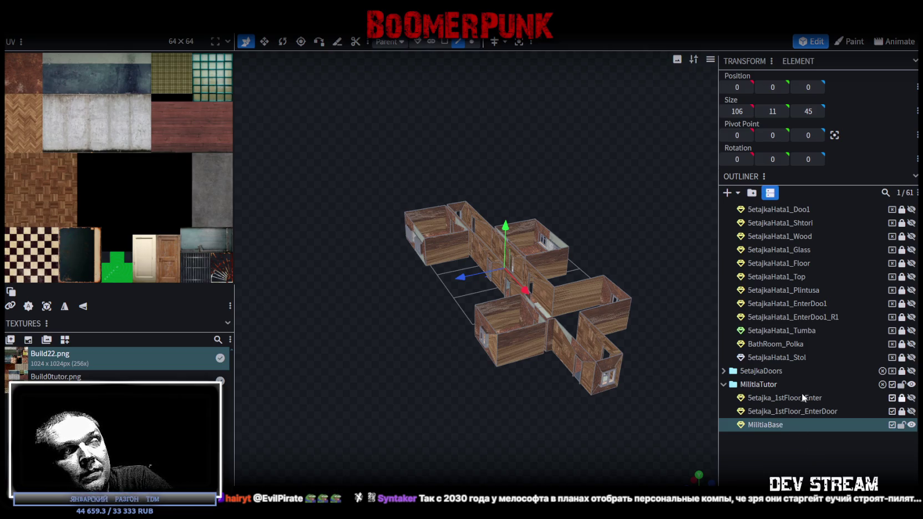
key("ctrl+s")
mouse_move(536, 395)
left_mouse_down()
mouse_move(384, 353)
mouse_move(400, 386)
mouse_move(522, 428)
left_mouse_up()
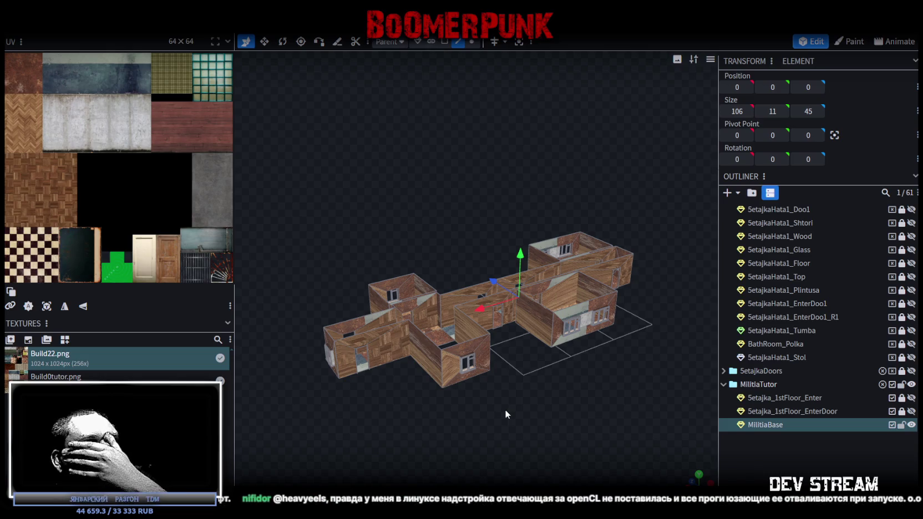
mouse_move(521, 343)
left_mouse_down()
mouse_move(544, 401)
mouse_move(351, 396)
mouse_move(613, 453)
mouse_move(617, 397)
mouse_move(527, 241)
mouse_move(589, 245)
mouse_move(602, 229)
mouse_move(595, 209)
mouse_move(602, 220)
mouse_move(494, 254)
left_mouse_up()
scroll(360, 405, "up", 5)
scroll(368, 415, "down", 5)
scroll(589, 245, "up", 3)
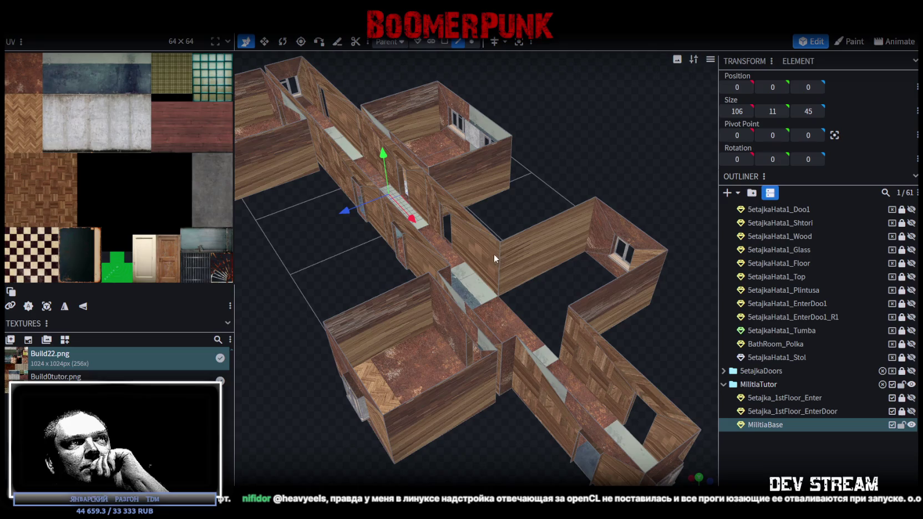
left_click(497, 254)
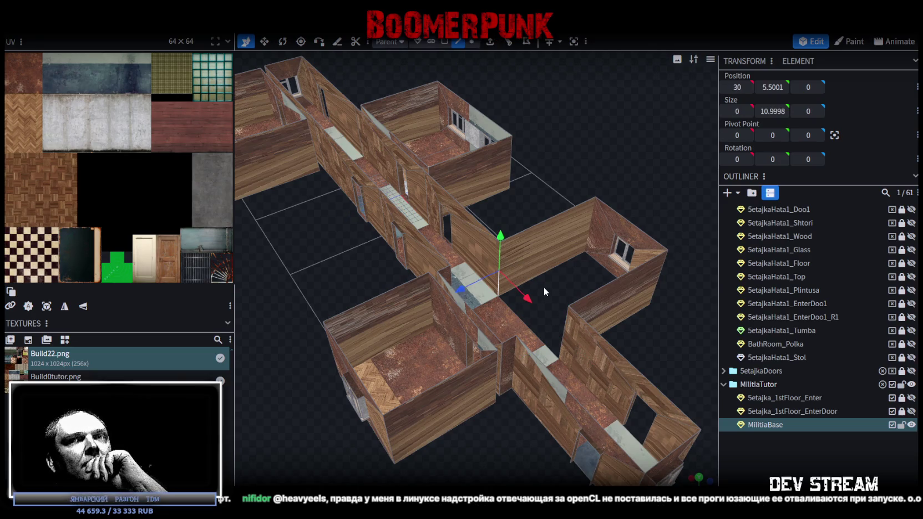
mouse_move(551, 285)
left_mouse_down()
mouse_move(452, 287)
mouse_move(454, 393)
mouse_move(490, 322)
mouse_move(548, 377)
mouse_move(510, 356)
mouse_move(488, 63)
left_mouse_up()
left_click(449, 311)
left_click(490, 41)
mouse_move(493, 170)
left_mouse_down()
mouse_move(520, 311)
mouse_move(538, 353)
left_mouse_up()
left_click(511, 481)
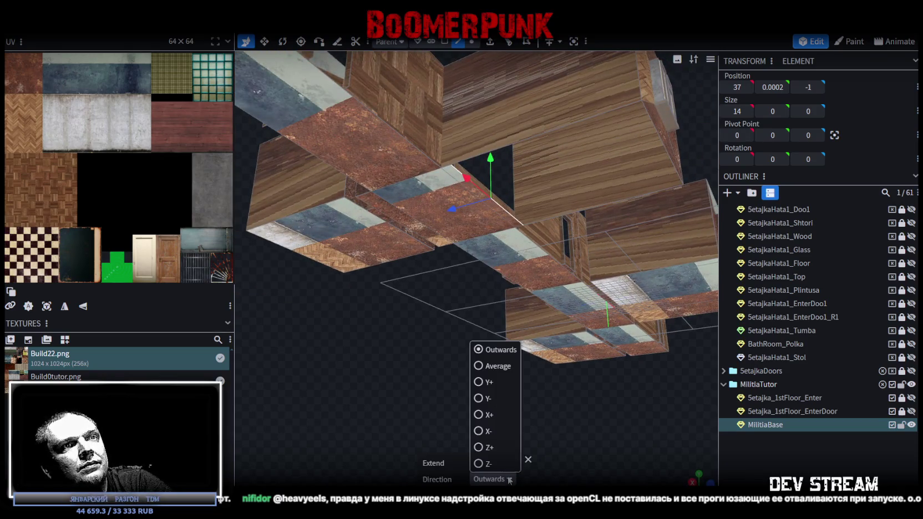
left_click(480, 432)
mouse_move(491, 363)
left_mouse_down()
mouse_move(436, 397)
mouse_move(440, 412)
mouse_move(434, 399)
left_mouse_up()
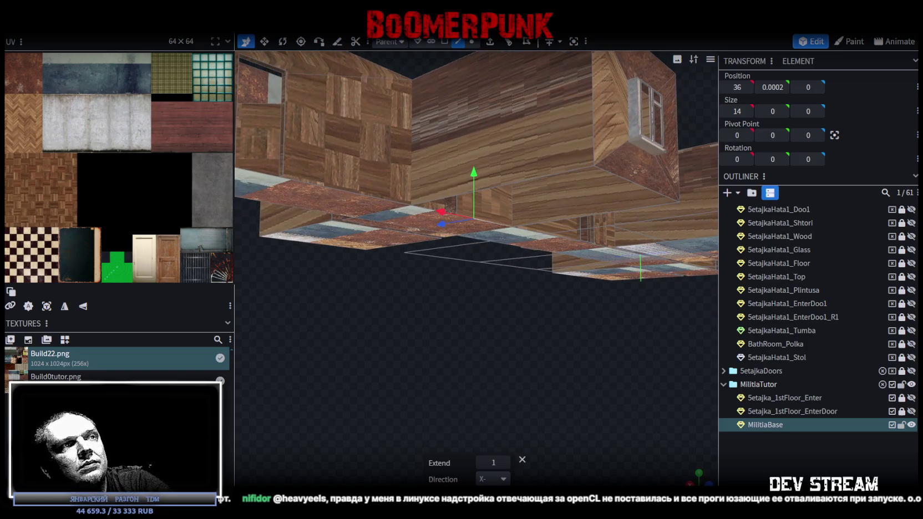
left_click(503, 480)
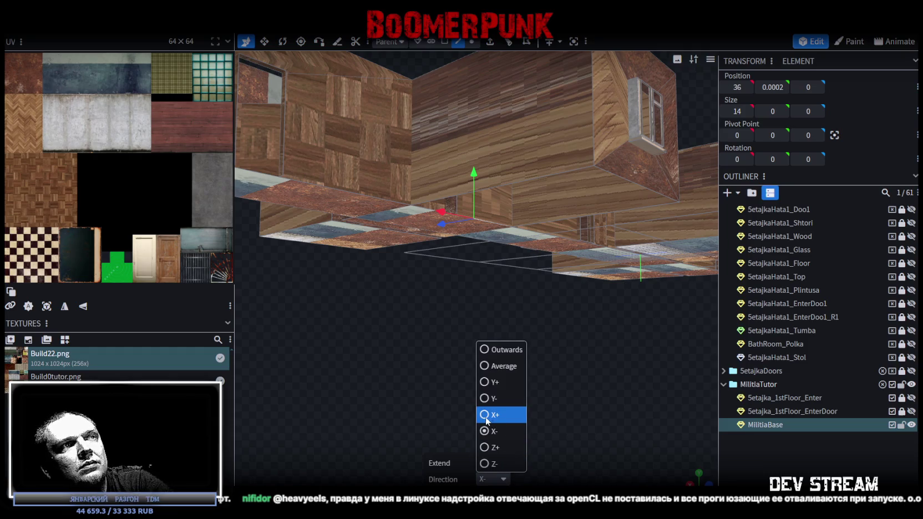
left_click(485, 398)
mouse_move(502, 345)
left_mouse_down()
mouse_move(481, 350)
mouse_move(494, 393)
left_mouse_up()
left_click(505, 462)
mouse_move(485, 353)
left_mouse_down()
mouse_move(485, 410)
mouse_move(522, 360)
left_mouse_up()
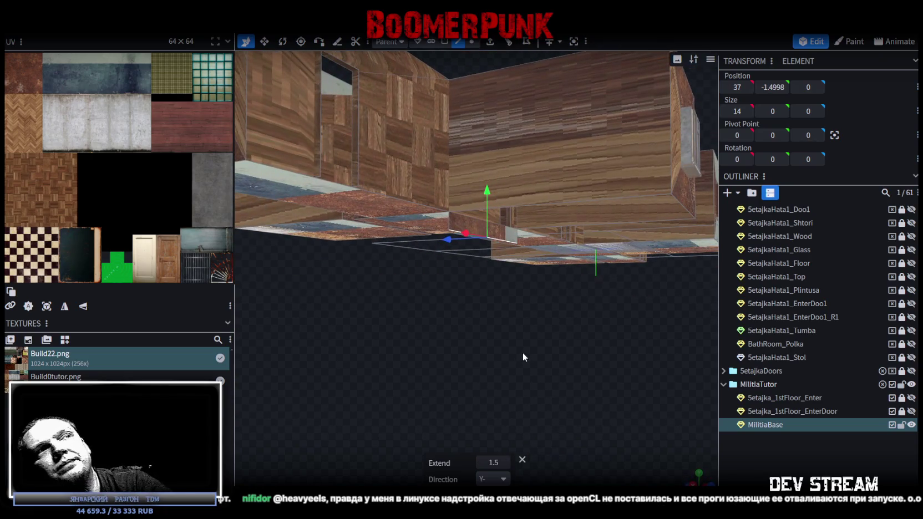
mouse_move(545, 343)
left_mouse_down()
mouse_move(379, 415)
mouse_move(476, 401)
mouse_move(542, 414)
mouse_move(569, 430)
mouse_move(572, 398)
mouse_move(508, 391)
mouse_move(551, 388)
mouse_move(514, 378)
mouse_move(477, 396)
left_mouse_up()
mouse_move(464, 317)
left_mouse_down()
mouse_move(454, 342)
mouse_move(376, 335)
mouse_move(471, 389)
left_mouse_up()
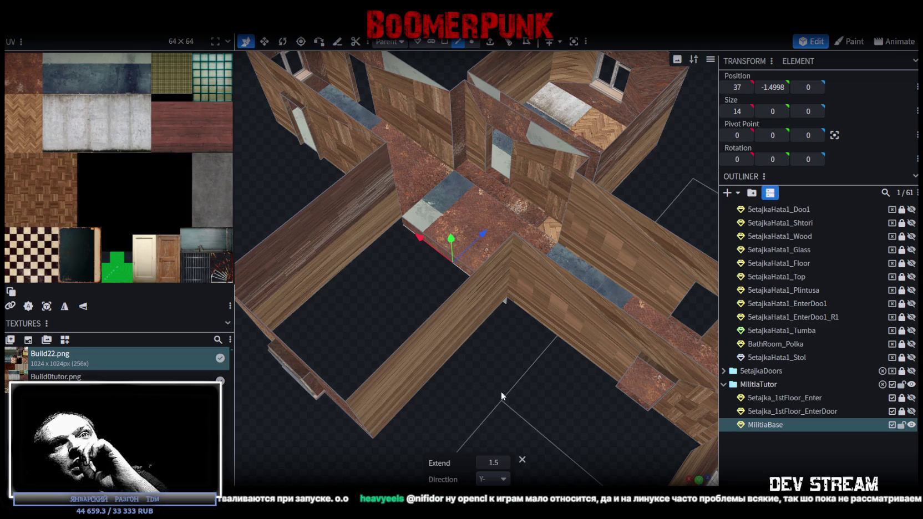
left_click_drag(502, 392, 474, 376)
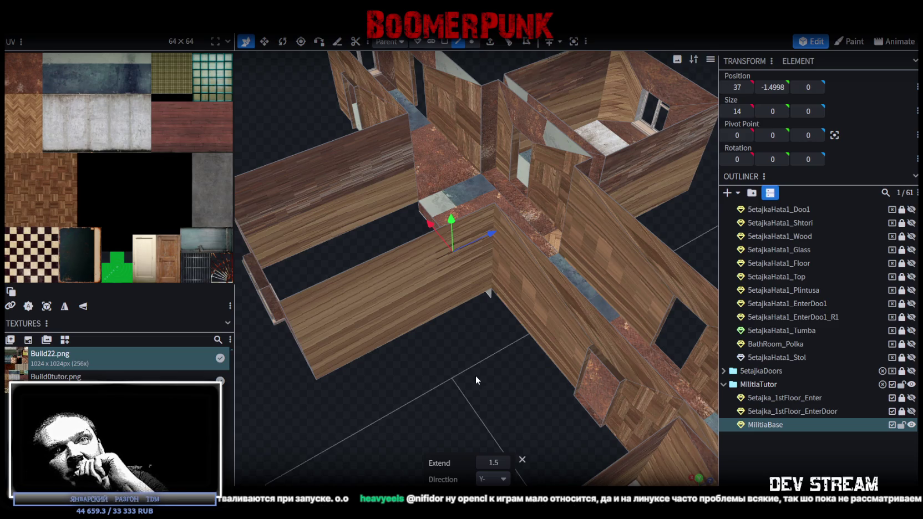
left_click_drag(475, 376, 475, 378)
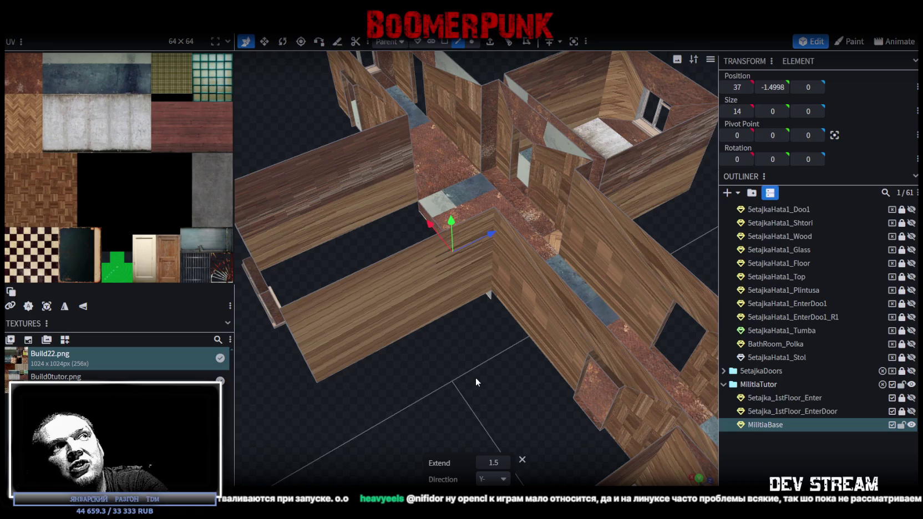
left_click_drag(476, 378, 485, 378)
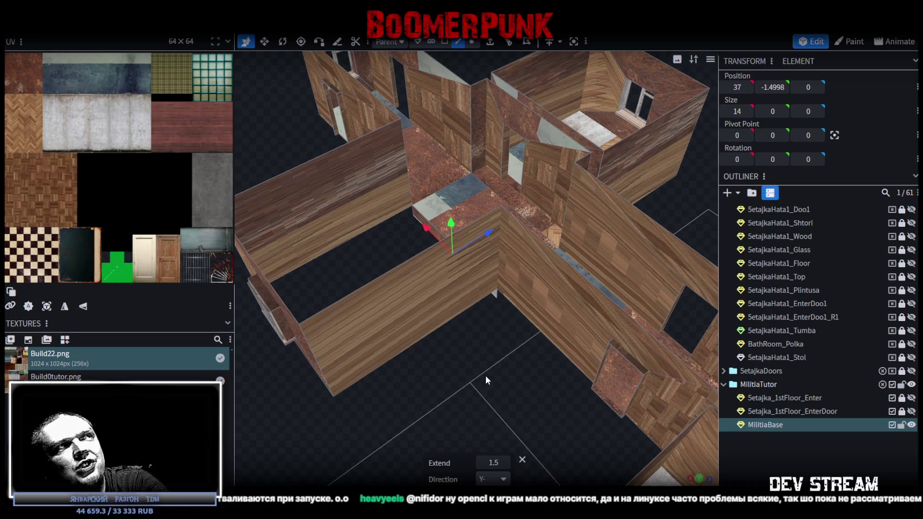
mouse_move(486, 375)
left_mouse_down()
mouse_move(555, 315)
mouse_move(617, 303)
mouse_move(596, 321)
mouse_move(563, 282)
mouse_move(537, 291)
left_mouse_up()
scroll(562, 282, "down", 3)
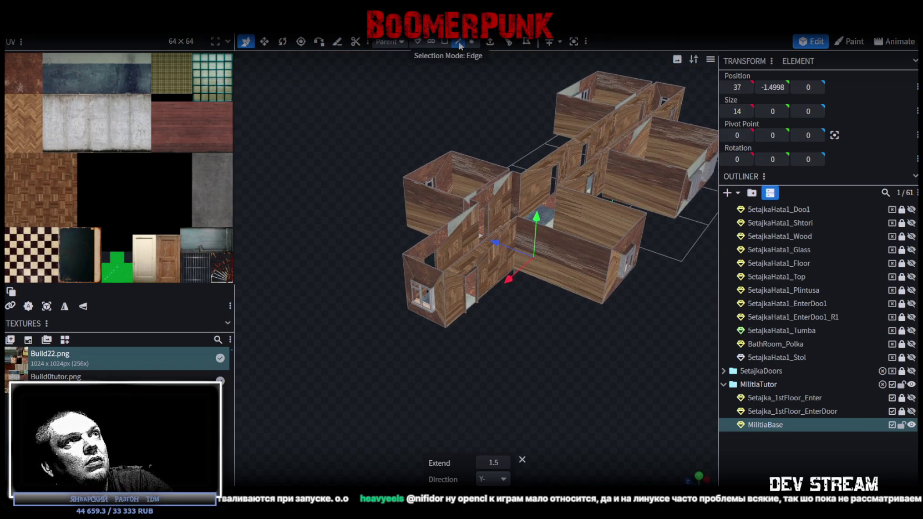
scroll(487, 387, "up", 2)
scroll(473, 345, "up", 3)
scroll(475, 336, "up", 3)
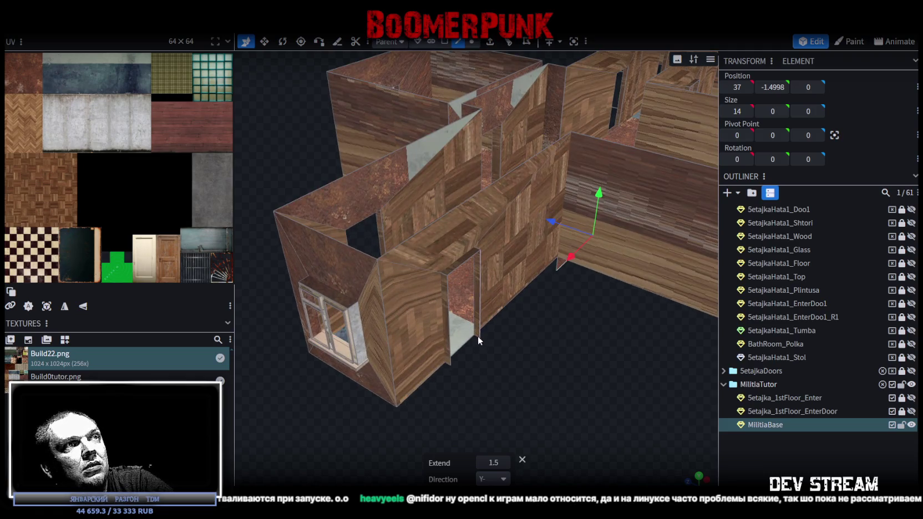
left_click(475, 336)
left_click_drag(457, 364, 502, 400)
scroll(508, 387, "up", 3)
scroll(510, 390, "up", 2)
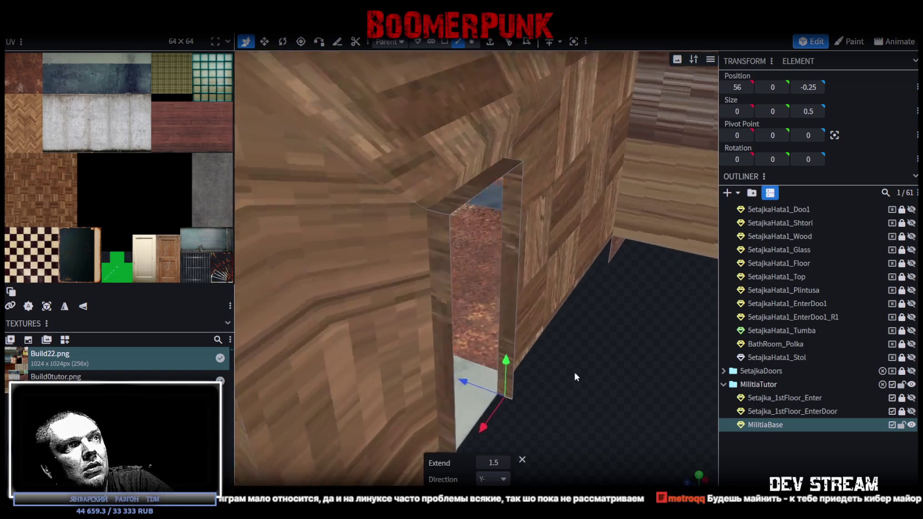
left_click_drag(575, 376, 458, 319)
left_click(464, 319)
mouse_move(513, 346)
left_mouse_down()
mouse_move(448, 412)
mouse_move(541, 440)
mouse_move(476, 440)
left_mouse_up()
scroll(476, 410, "up", 3)
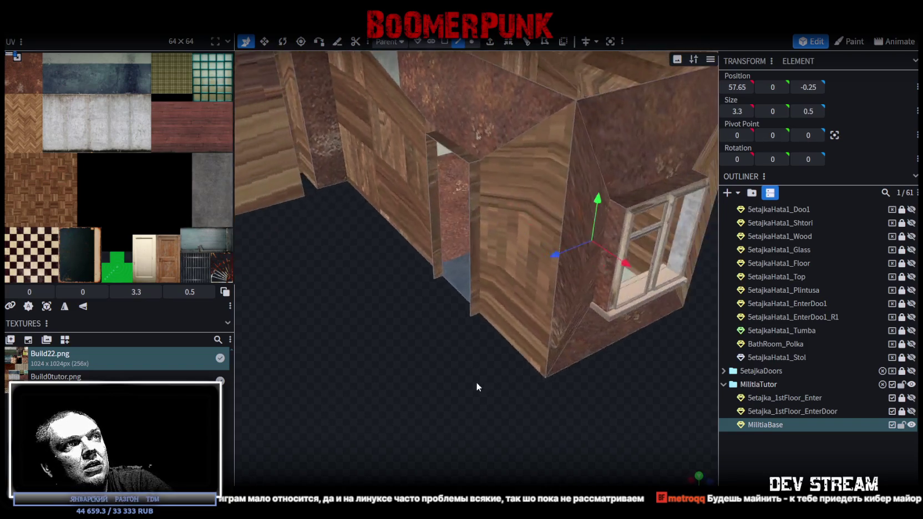
scroll(463, 327, "up", 2)
scroll(495, 342, "down", 3)
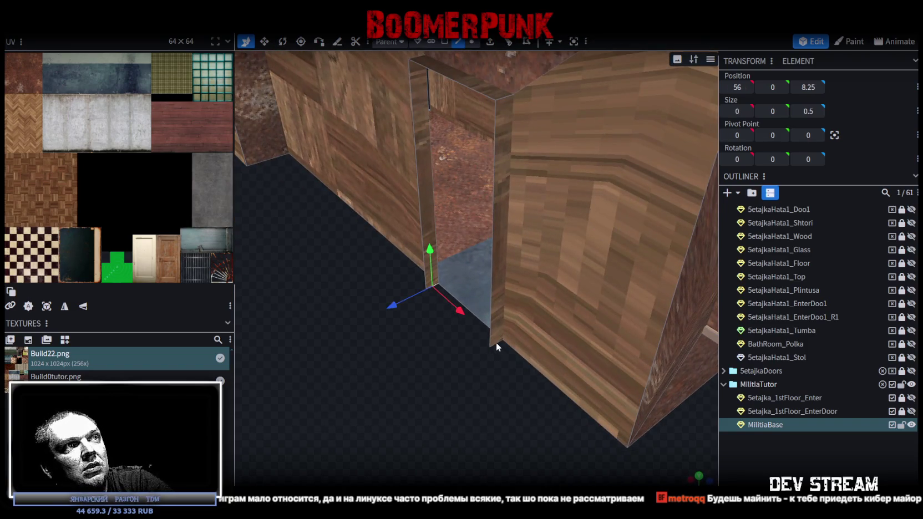
left_click(496, 343)
scroll(435, 416, "down", 5)
mouse_move(358, 401)
left_mouse_down()
mouse_move(491, 403)
mouse_move(438, 412)
mouse_move(344, 406)
mouse_move(361, 398)
left_mouse_up()
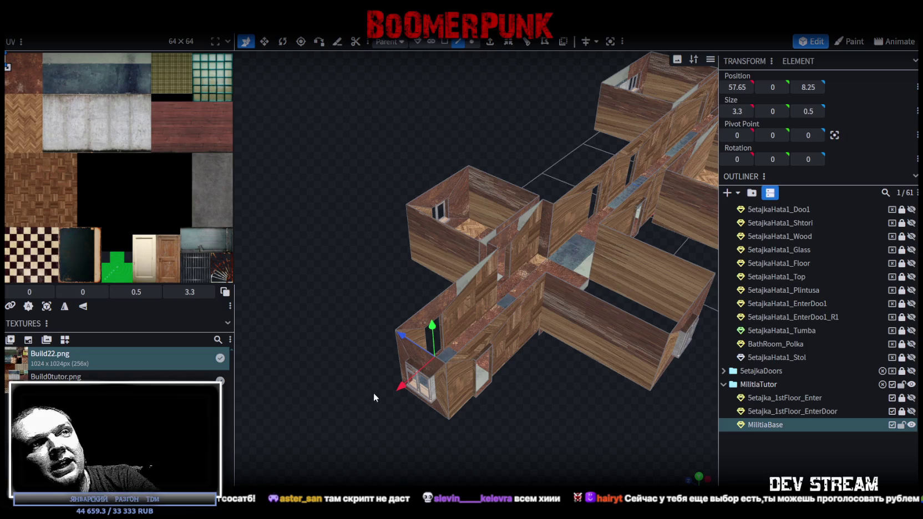
scroll(551, 327, "down", 3)
Unlock the first-floor entrance parts, switch off EnterDoor, and save the project.
mouse_move(550, 306)
left_mouse_down()
mouse_move(474, 402)
mouse_move(472, 361)
mouse_move(599, 269)
mouse_move(528, 306)
mouse_move(550, 316)
mouse_move(578, 400)
mouse_move(478, 310)
left_mouse_up()
left_click(901, 398)
left_click(901, 411)
left_click(892, 412)
scroll(695, 437, "down", 3)
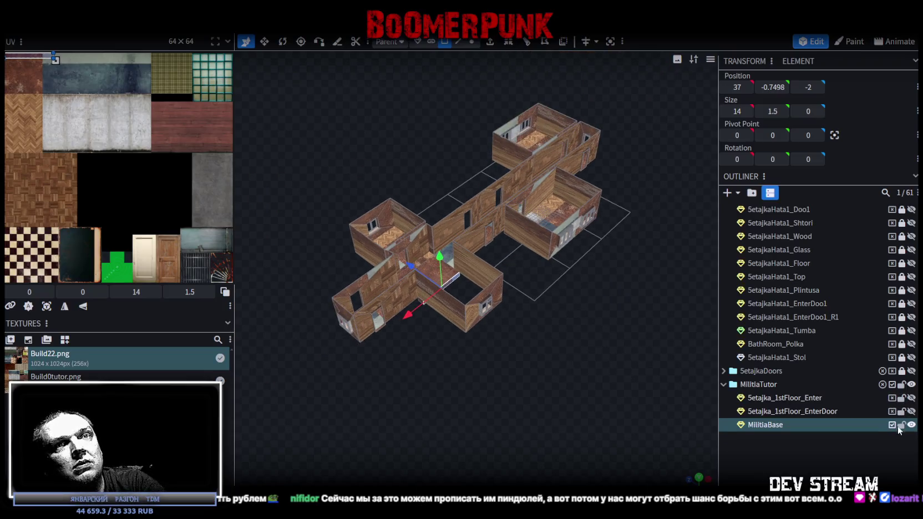
key("Escape")
key("ctrl+s")
Collapse the apartment parts group and save Build0Tutor.bbmodel again.
scroll(829, 340, "up", 2)
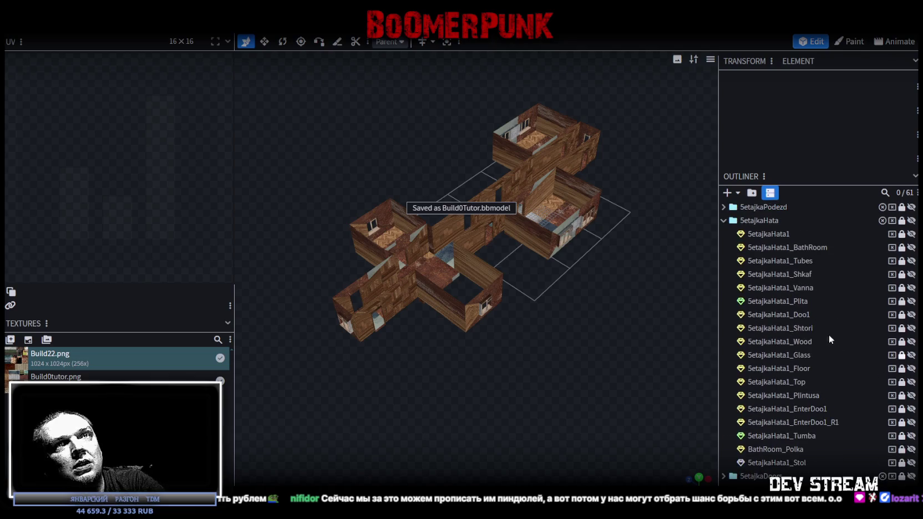
left_click(724, 220)
left_click_drag(655, 289, 585, 315)
scroll(597, 351, "up", 3)
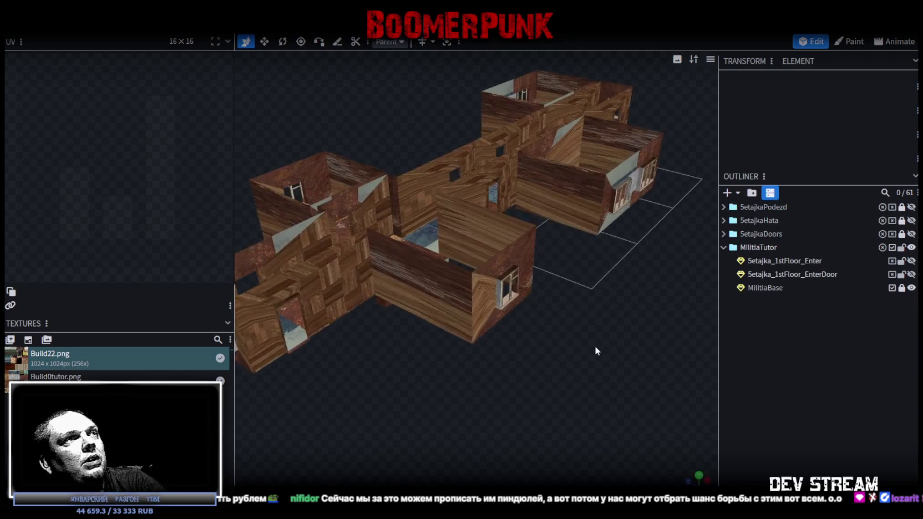
left_click_drag(597, 351, 625, 380)
key("ctrl+s")
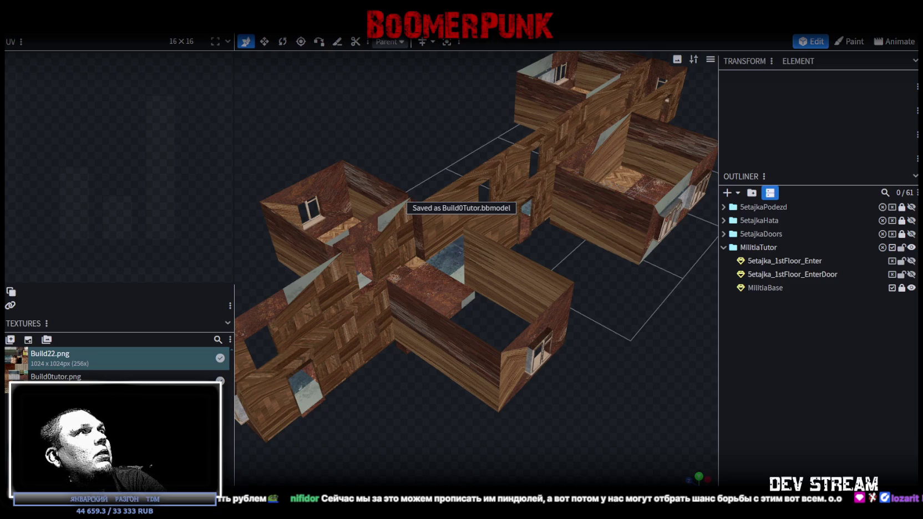
Export as an FBX model and confirm the export options.
left_click(83, 25)
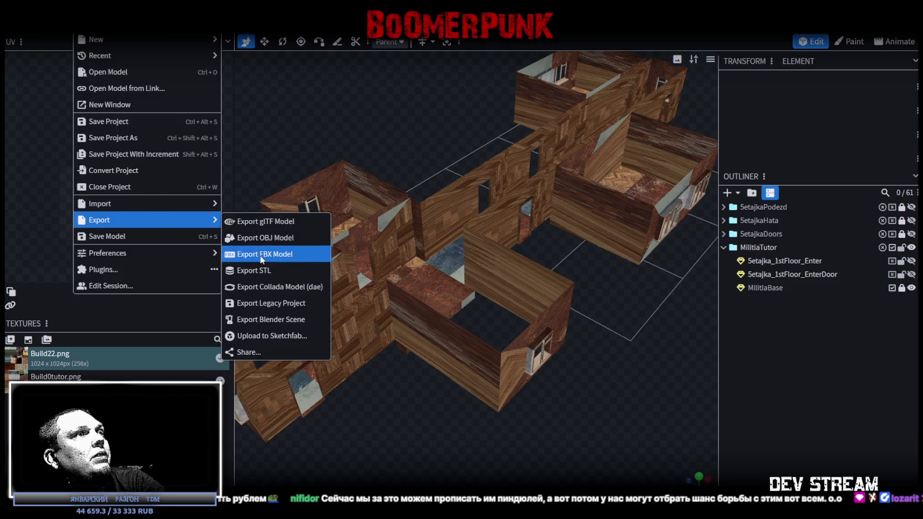
left_click(262, 255)
left_click(496, 158)
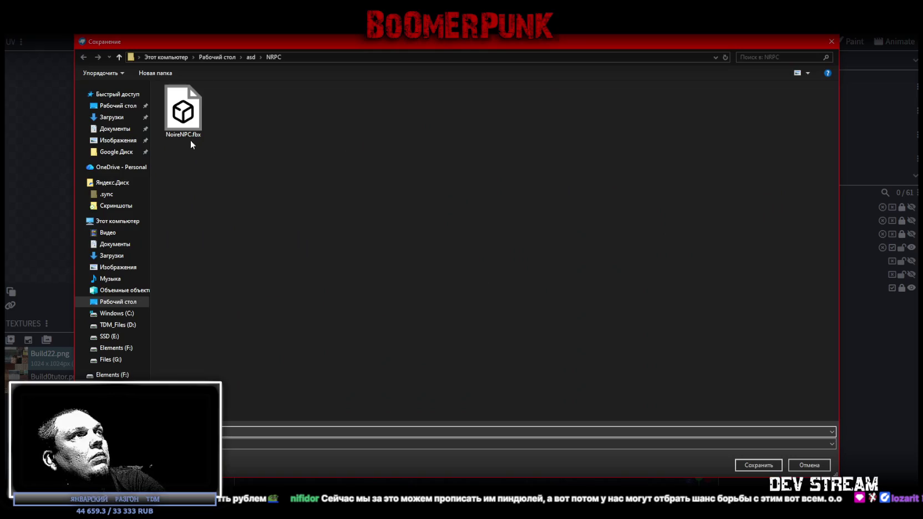
Save the FBX export to E:\TheGame\BoomerPunk\Assets\!Data\Models\Map\Buildings.
left_click(109, 336)
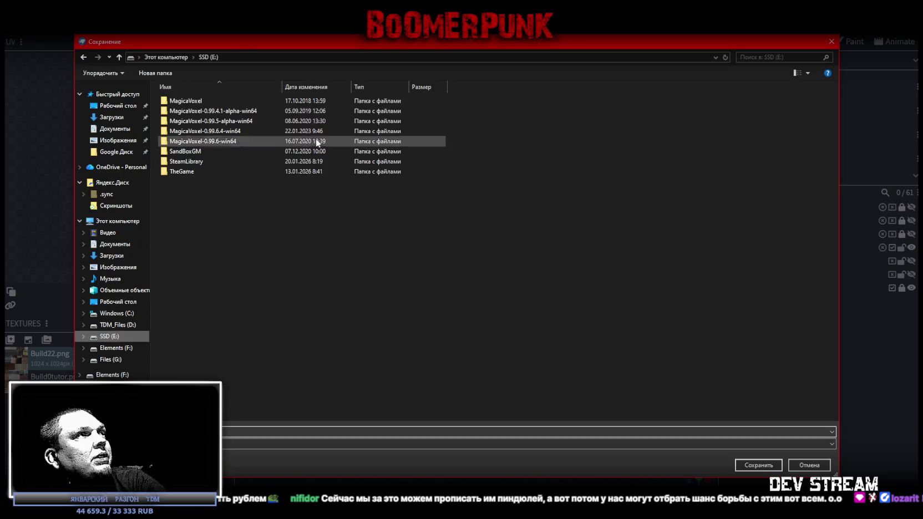
double_click(183, 172)
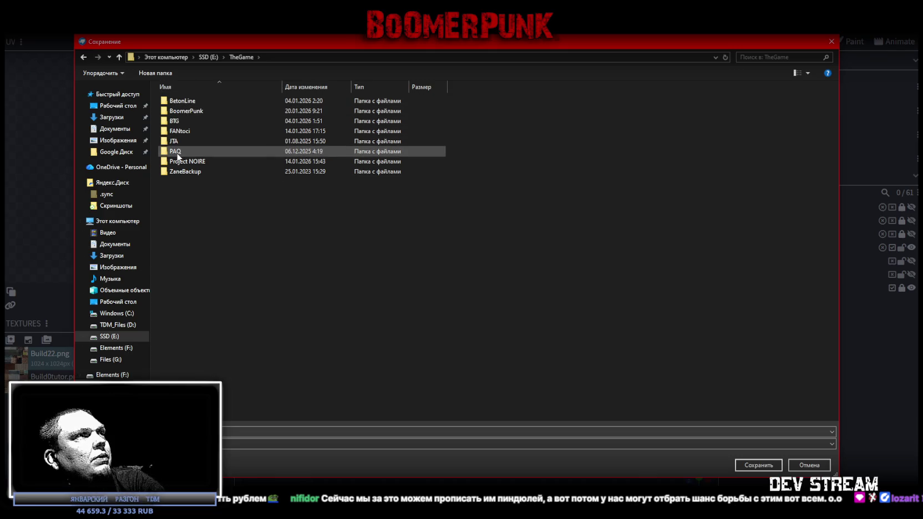
double_click(191, 112)
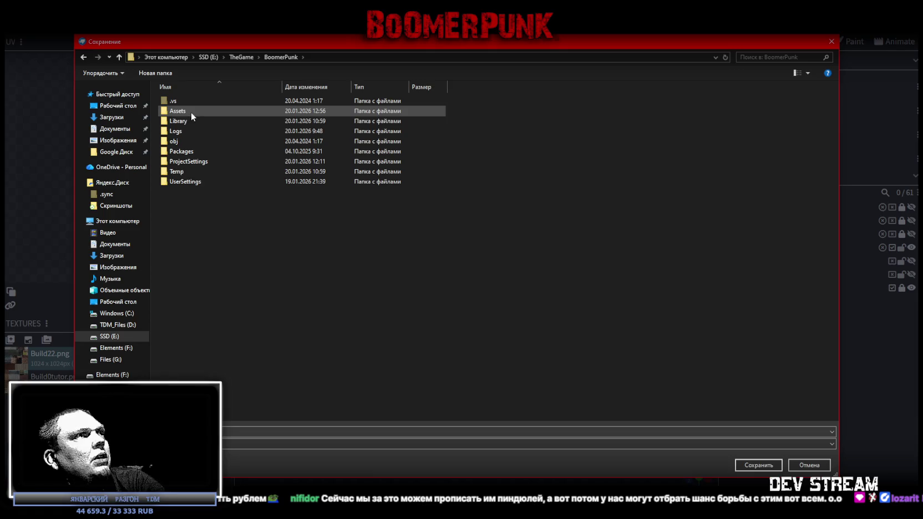
double_click(189, 112)
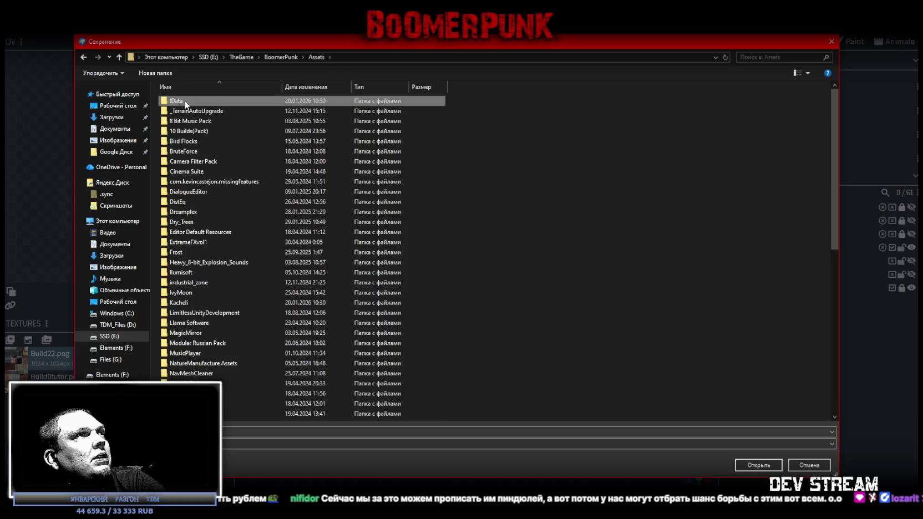
double_click(186, 103)
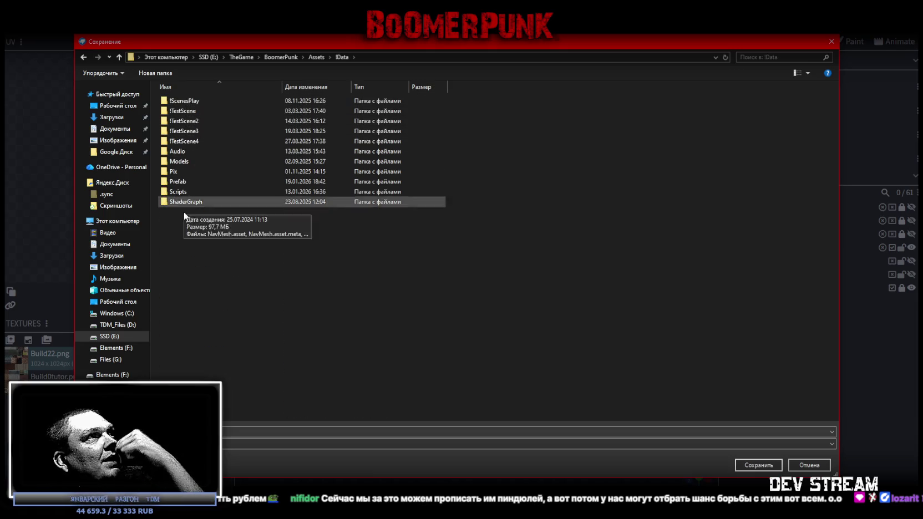
double_click(185, 161)
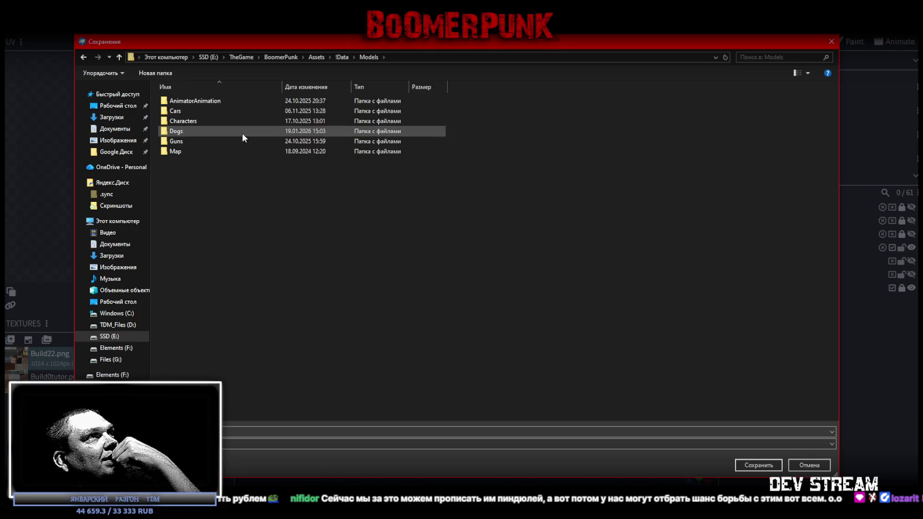
double_click(183, 151)
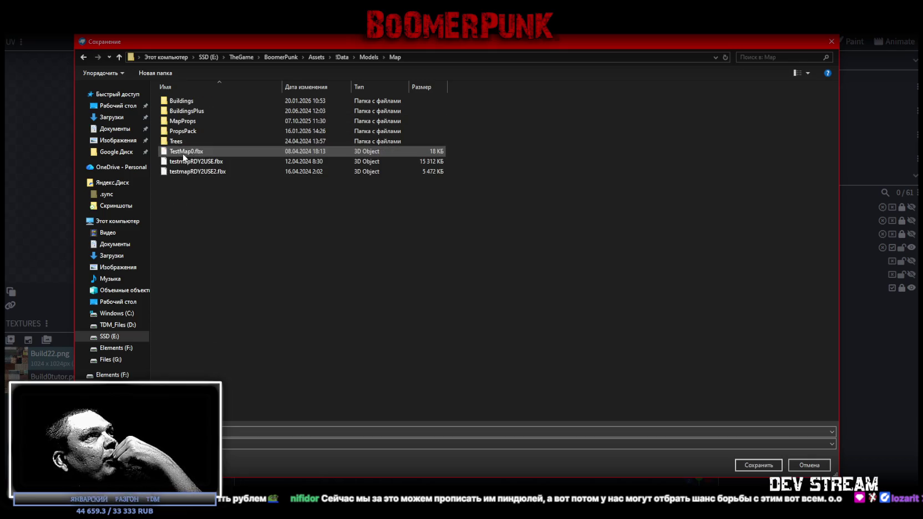
double_click(193, 102)
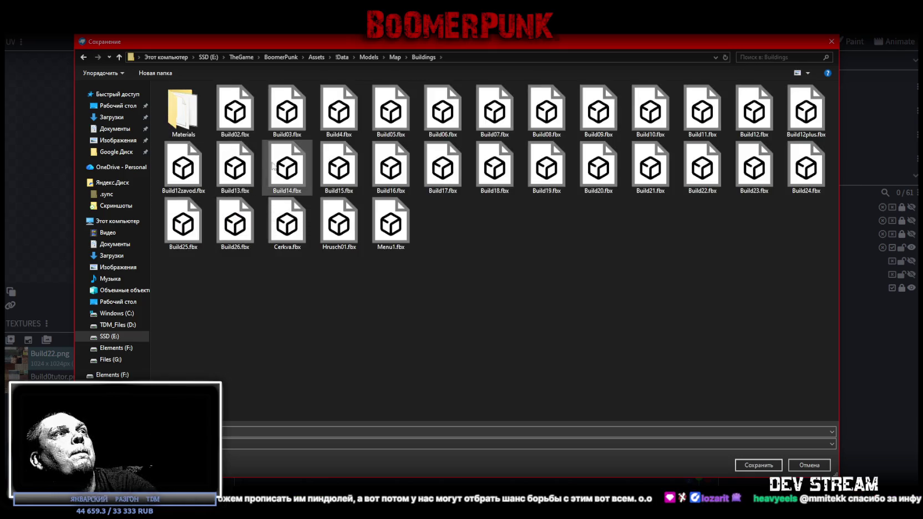
left_click(753, 466)
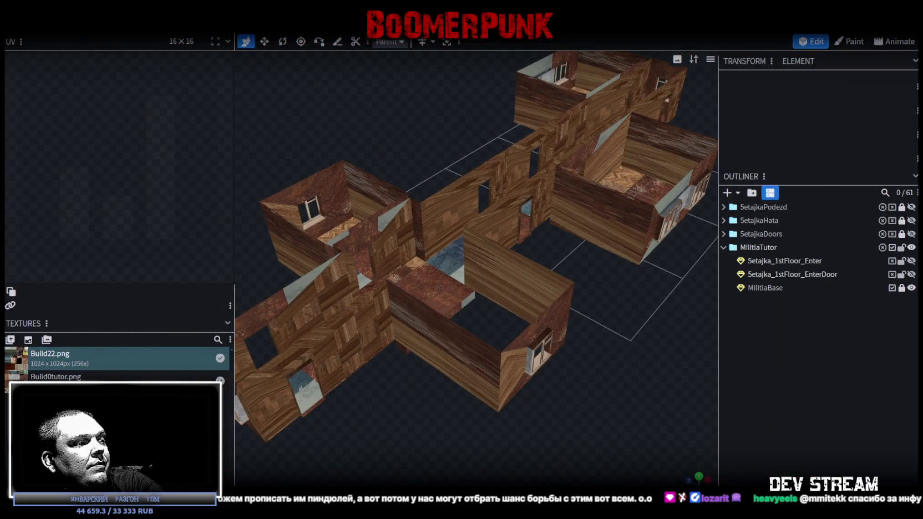
key("alt+Tab")
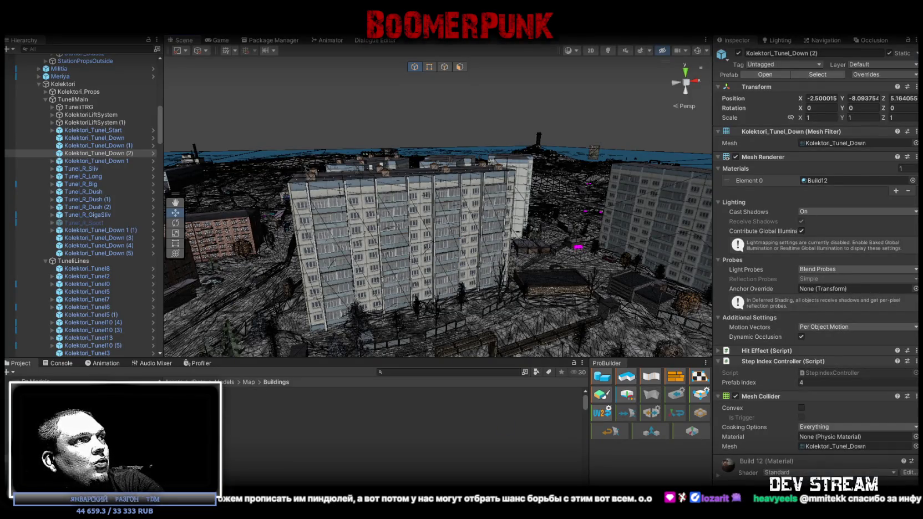
Select the imported Build 0 Tutor model and remap Build0tutor.png to the Build0tutor material.
left_click(499, 407)
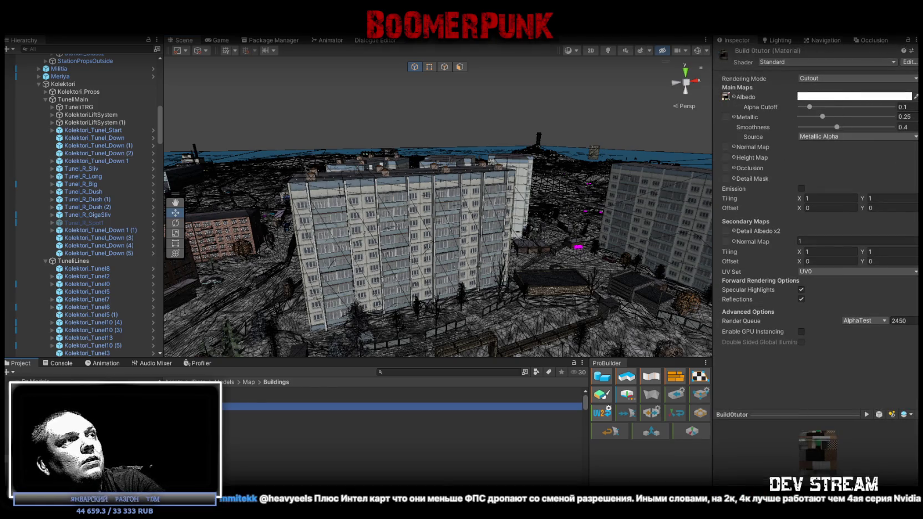
left_click(555, 399)
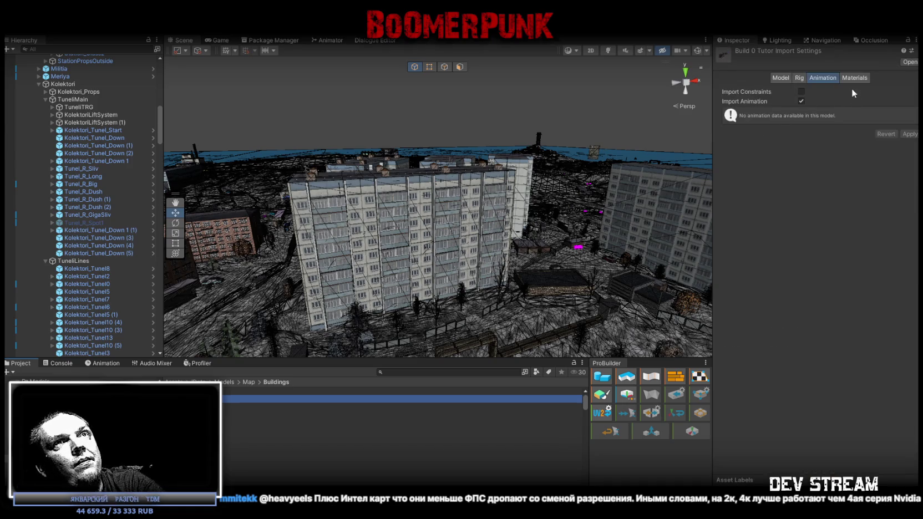
left_click(852, 79)
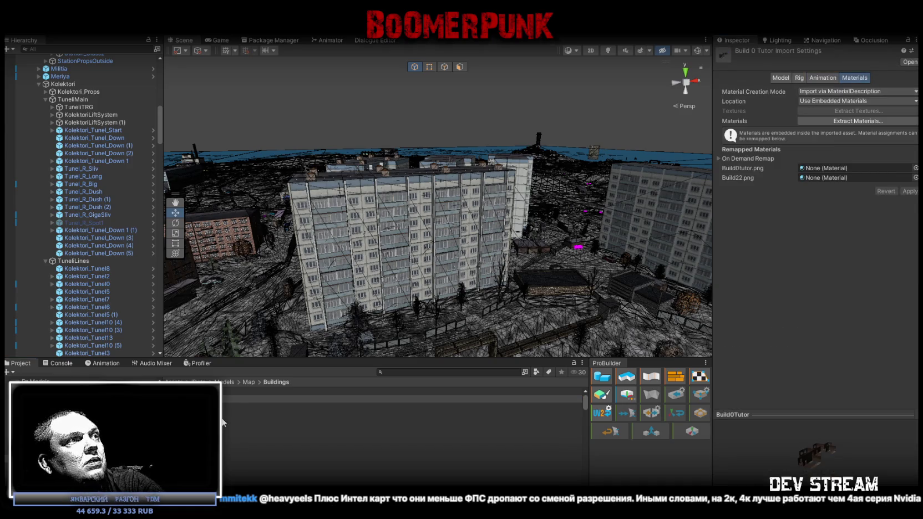
left_click_drag(388, 399, 820, 168)
Remap Build22.png to the Build22 material and apply the import settings.
scroll(281, 435, "down", 3)
scroll(286, 443, "down", 3)
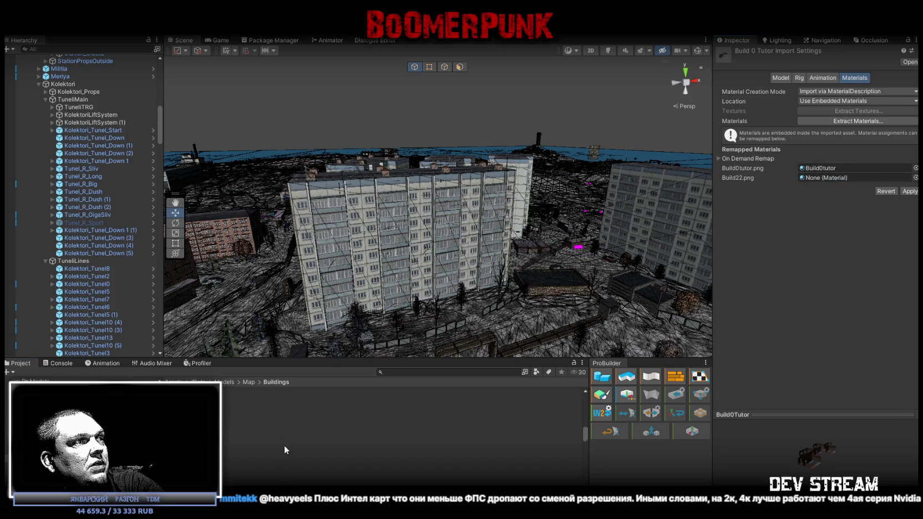
scroll(279, 447, "down", 2)
scroll(277, 446, "down", 2)
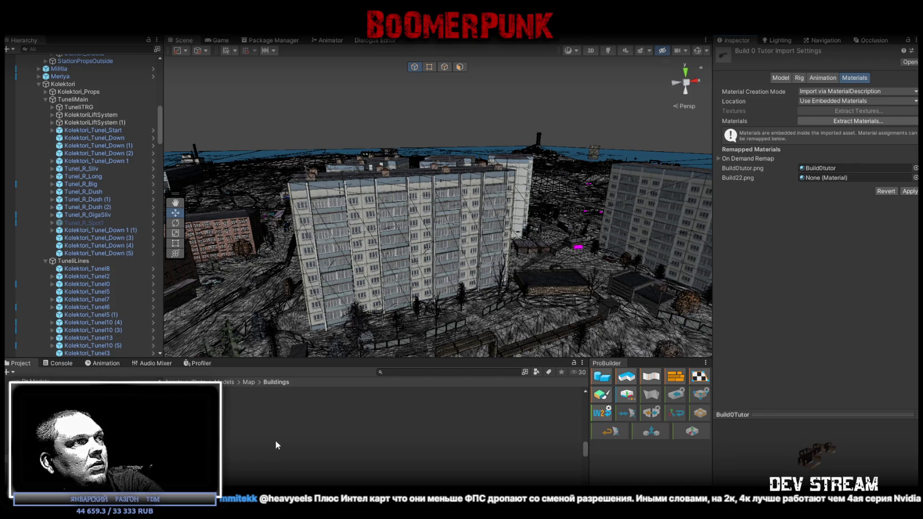
scroll(275, 444, "down", 2)
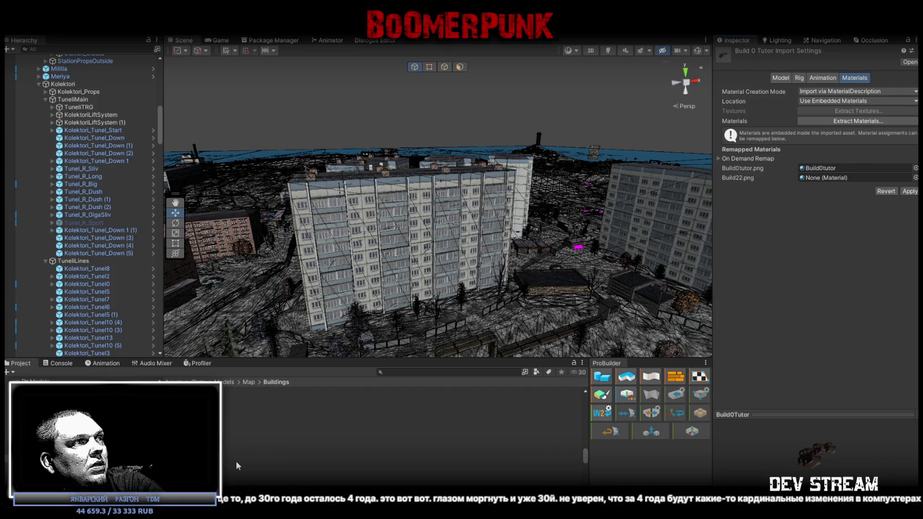
left_click_drag(278, 460, 829, 177)
left_click(910, 191)
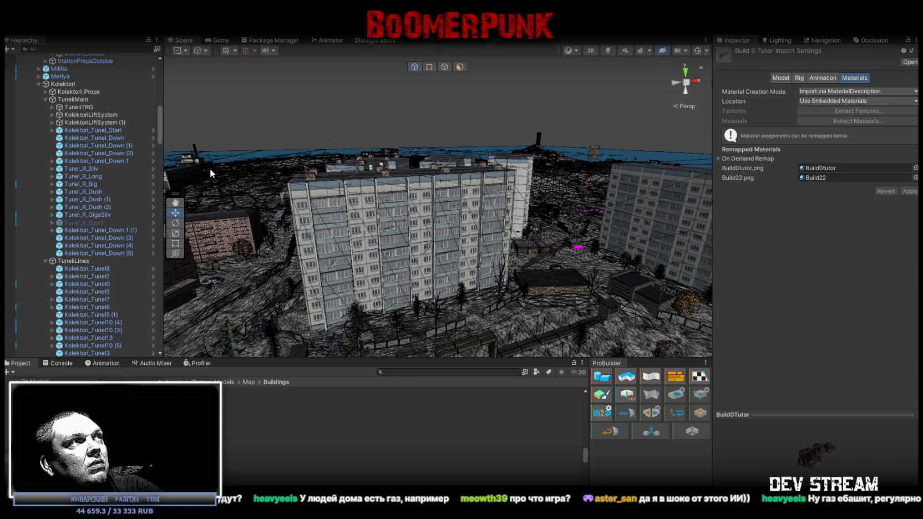
Enter Play mode so the character spawns in the snowy yard.
left_click(455, 22)
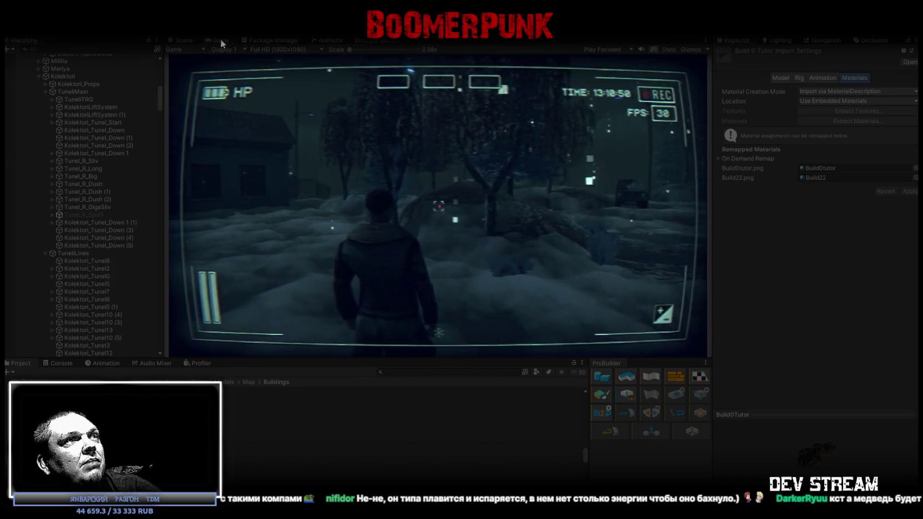
Maximize the Game view and equip the hat and rifle from the bag inventory.
double_click(220, 39)
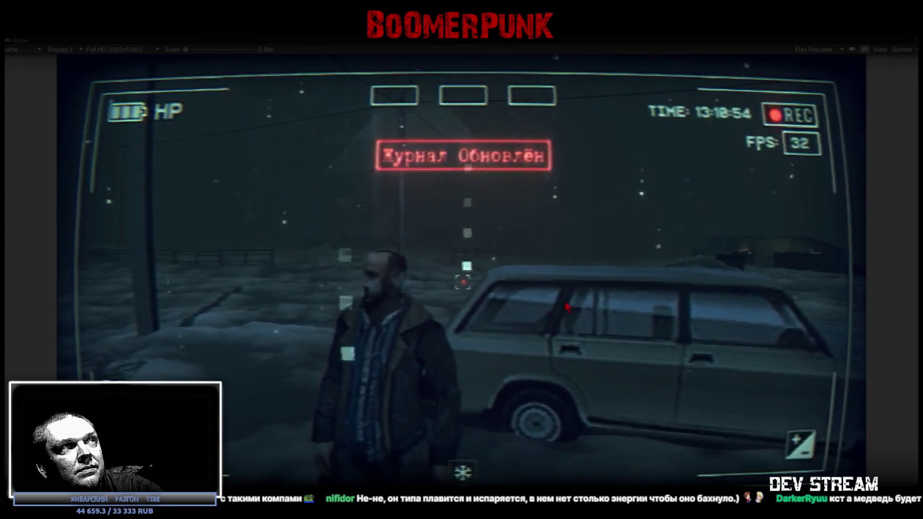
key("Tab")
key("i")
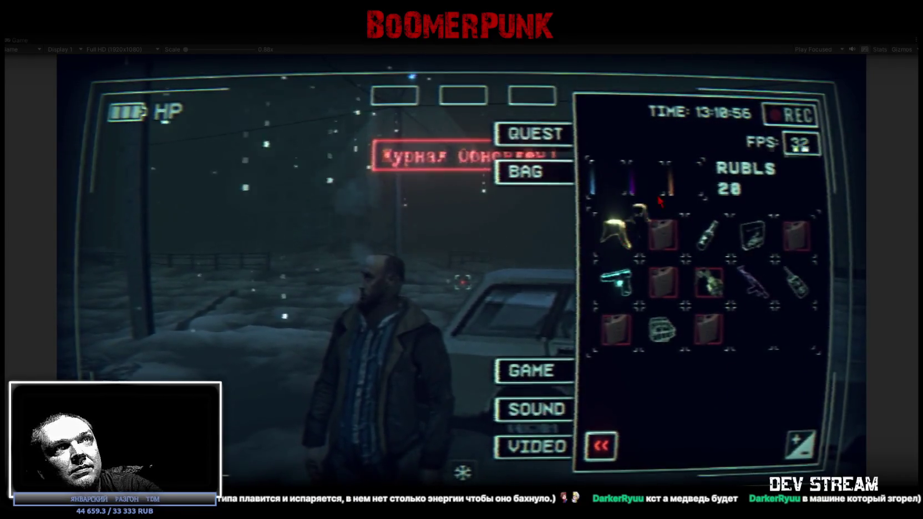
left_click_drag(616, 233, 674, 177)
left_click_drag(752, 280, 649, 188)
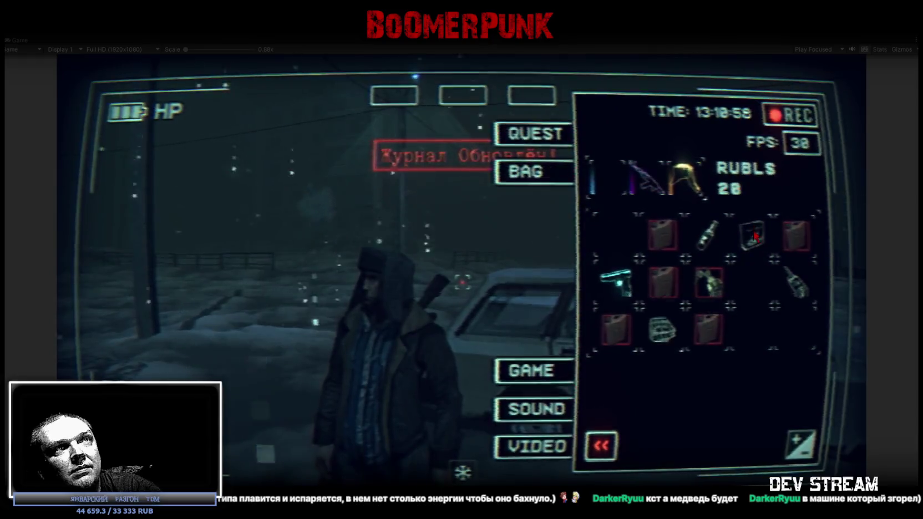
key("Tab")
Walk the character around the car, across the snowy yard, into the building doorway.
key("w")
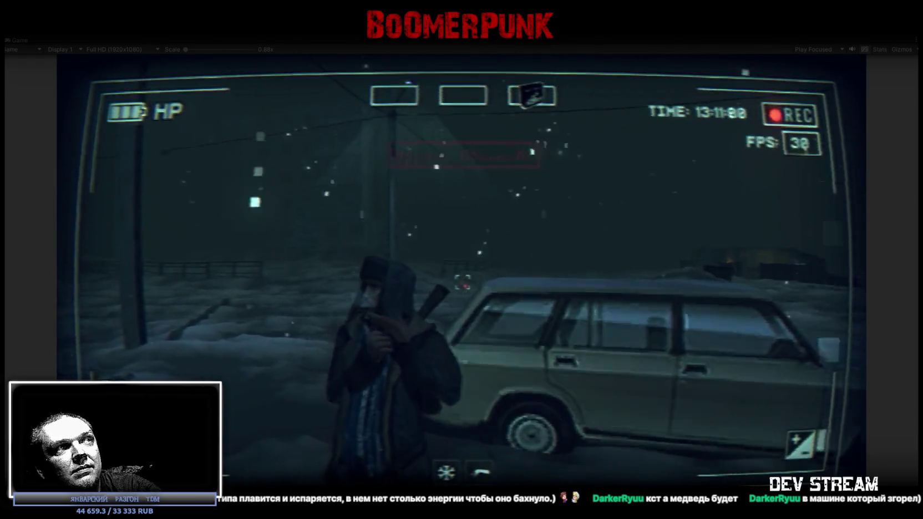
key("w")
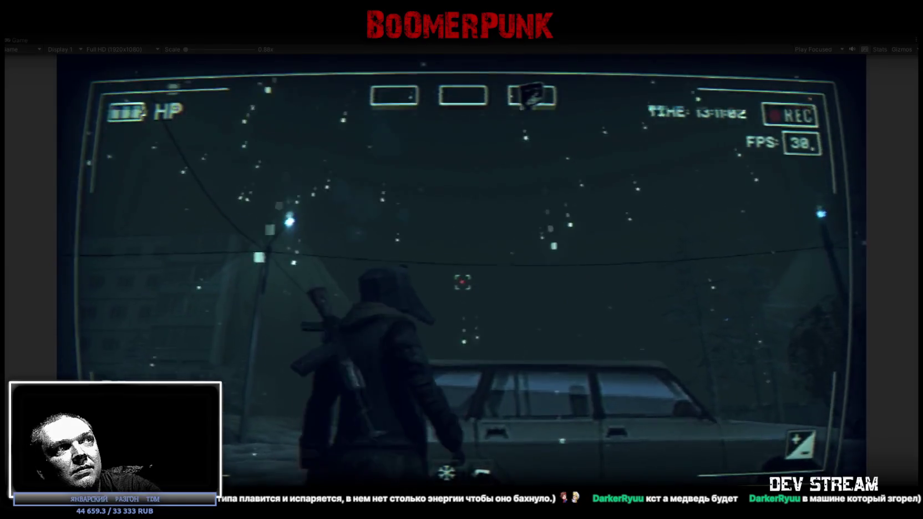
key("w")
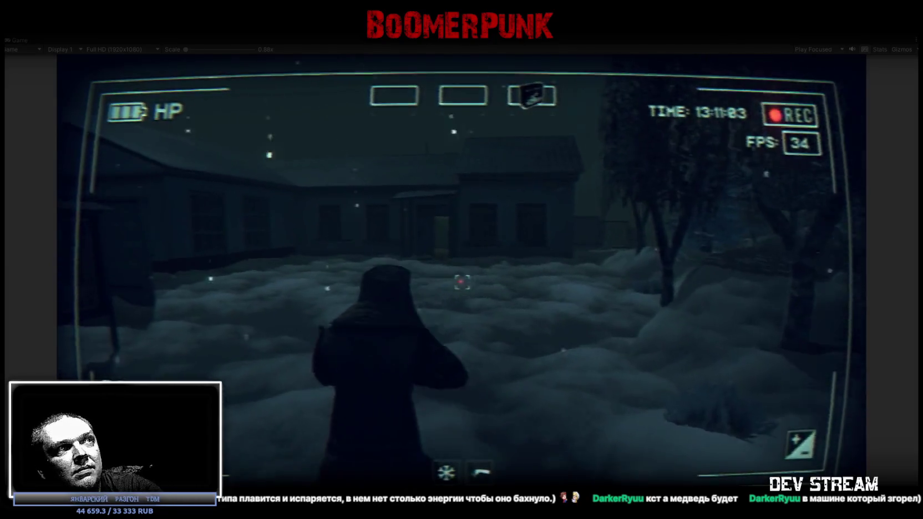
key("w")
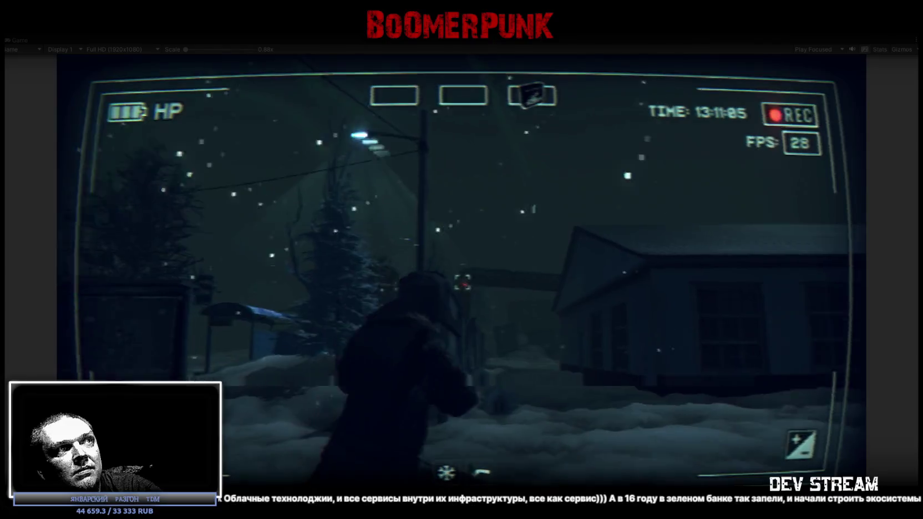
key("w")
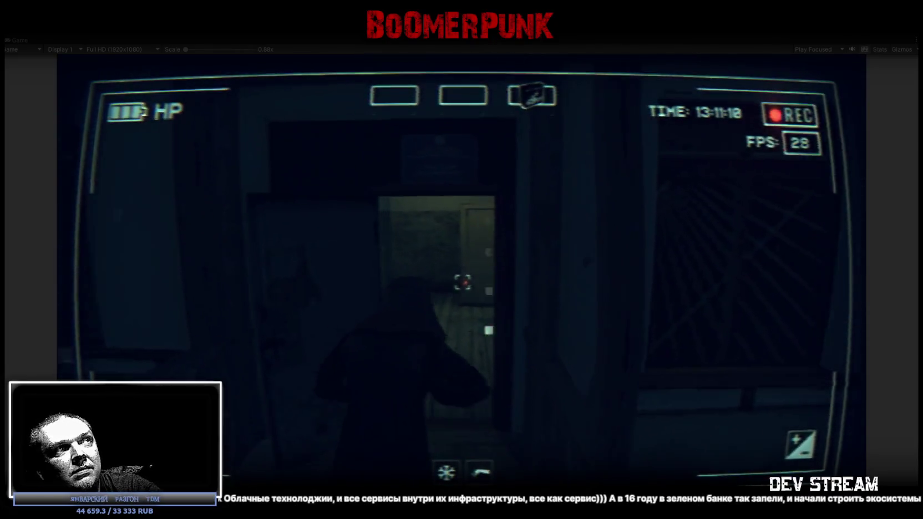
Walk through the poster room and cupboard room to the fridge, table and tiled wall.
key("w")
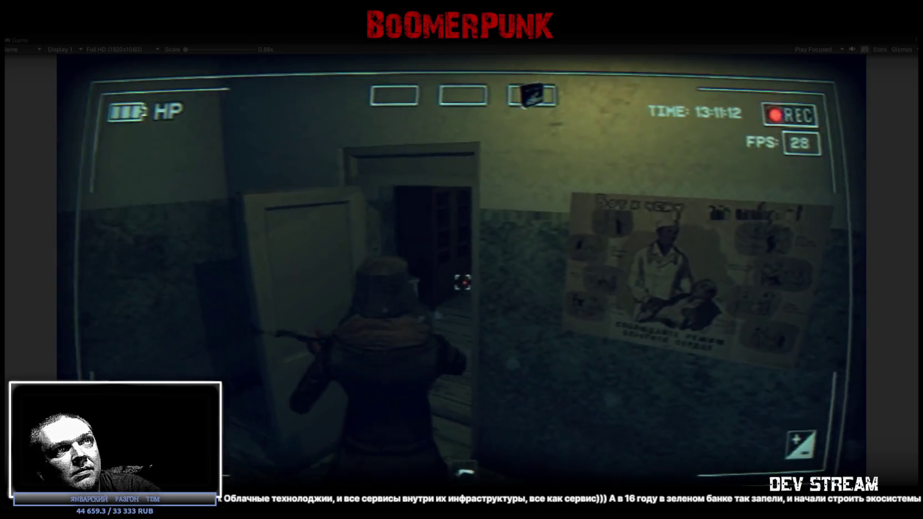
key("w")
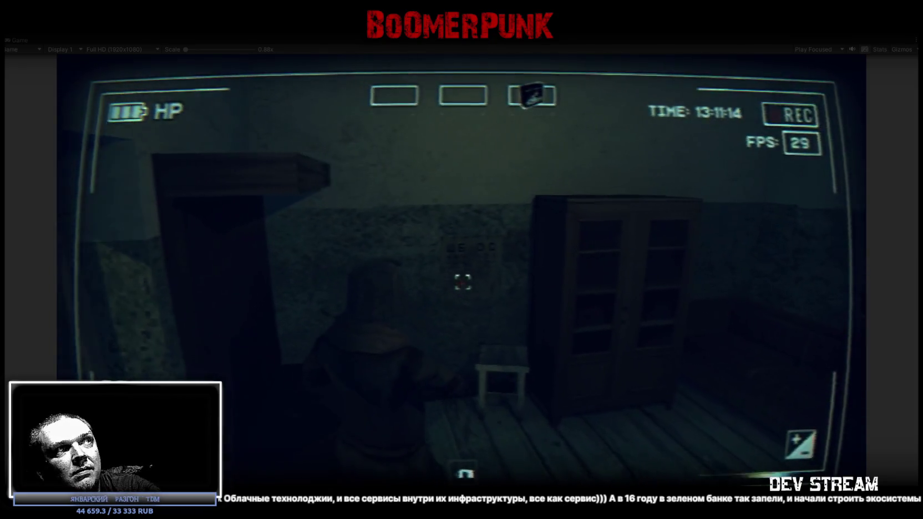
key("w")
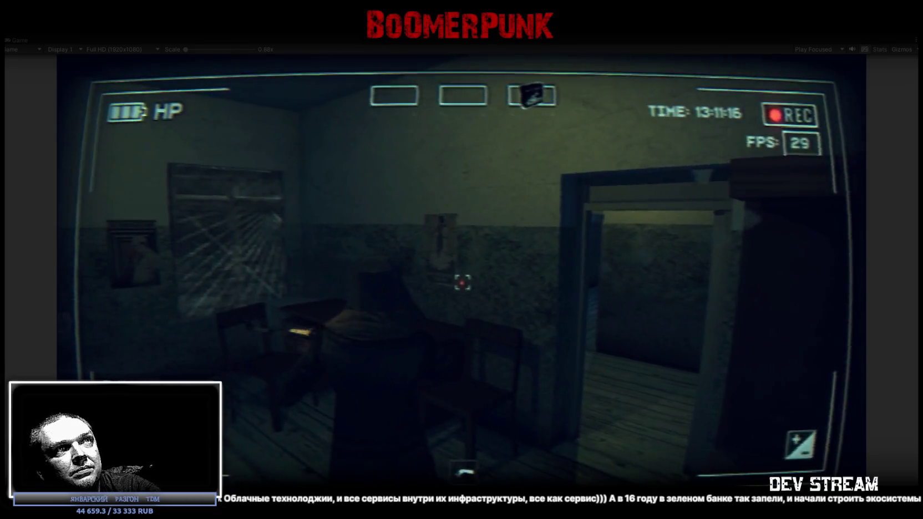
key("w")
key("w")
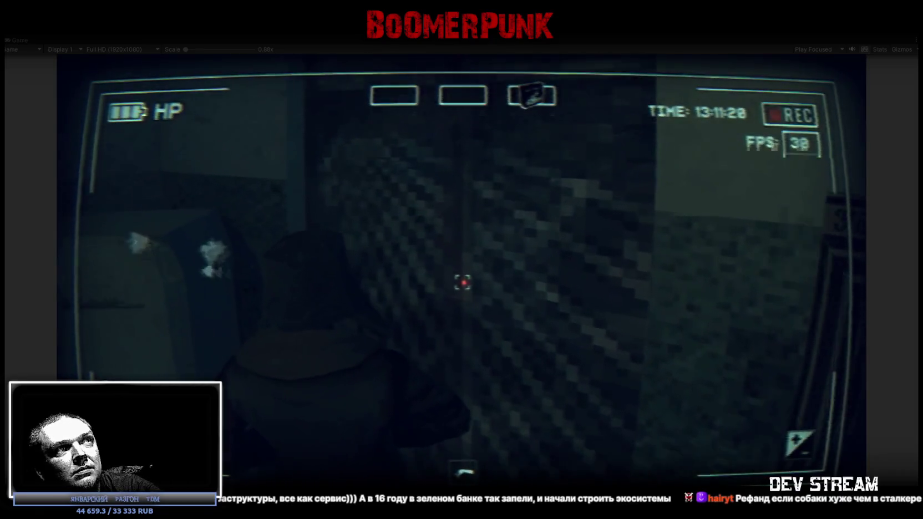
key("w")
key("w")
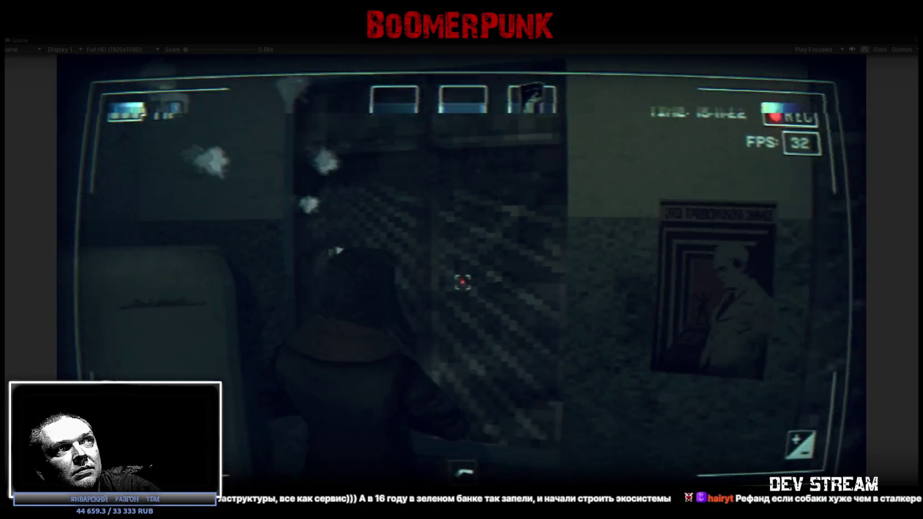
key("w")
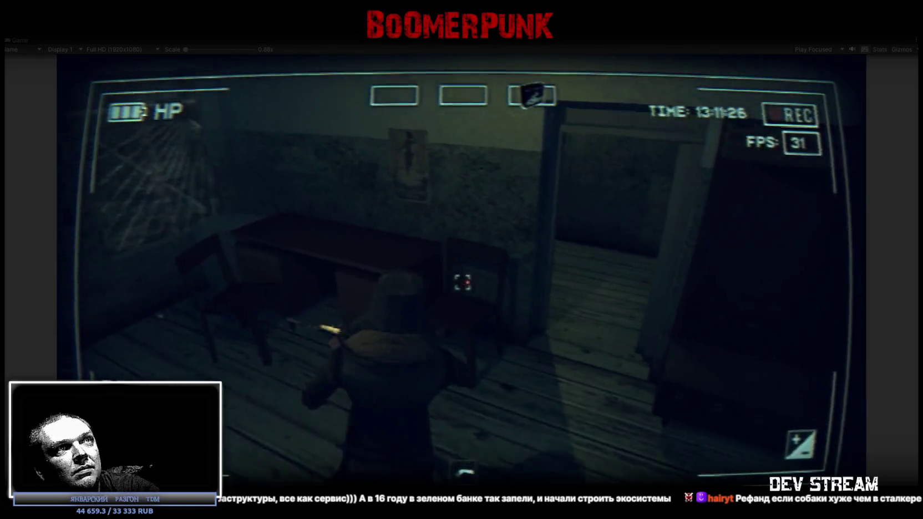
Go through the corridor, tiled toilet and grated-window room, then out into the snowy yard.
key("w")
key("w")
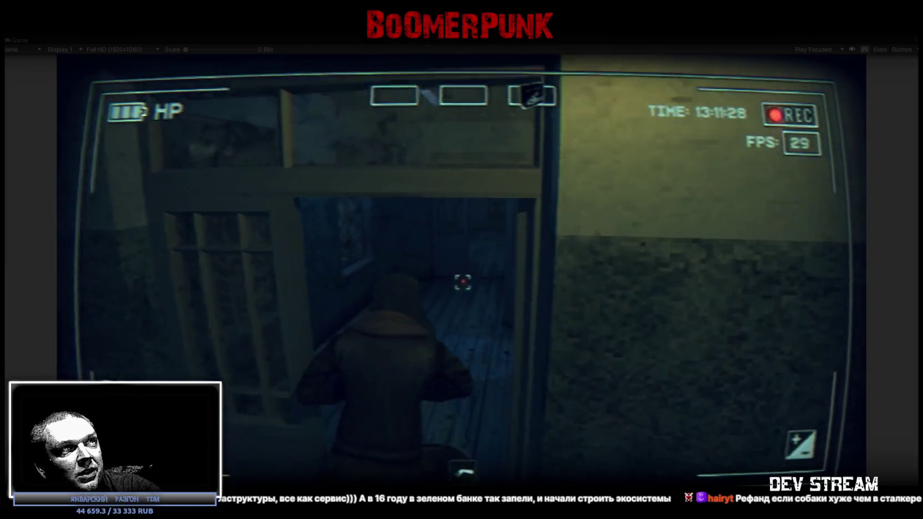
key("w")
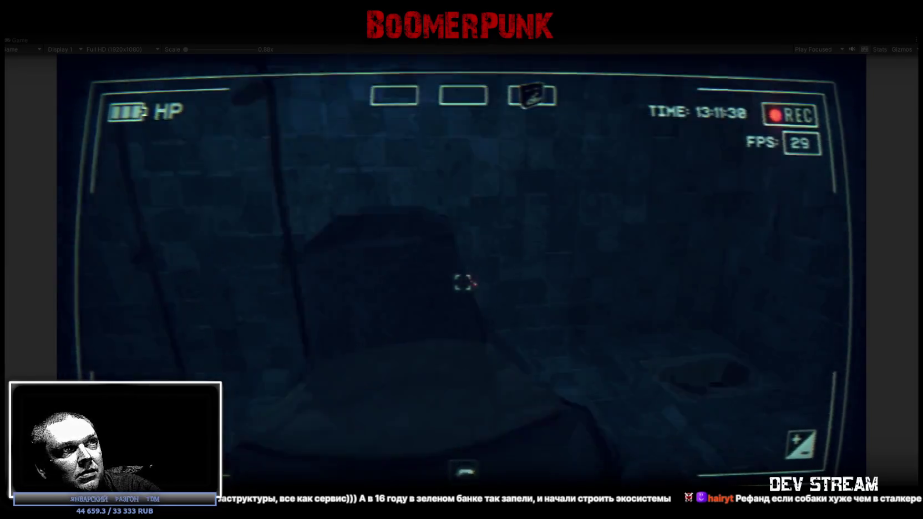
key("w")
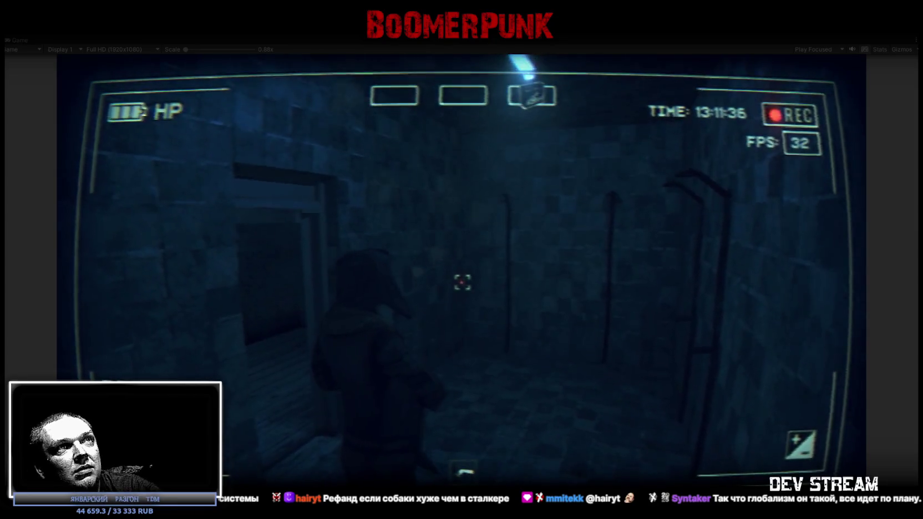
key("w")
key("w")
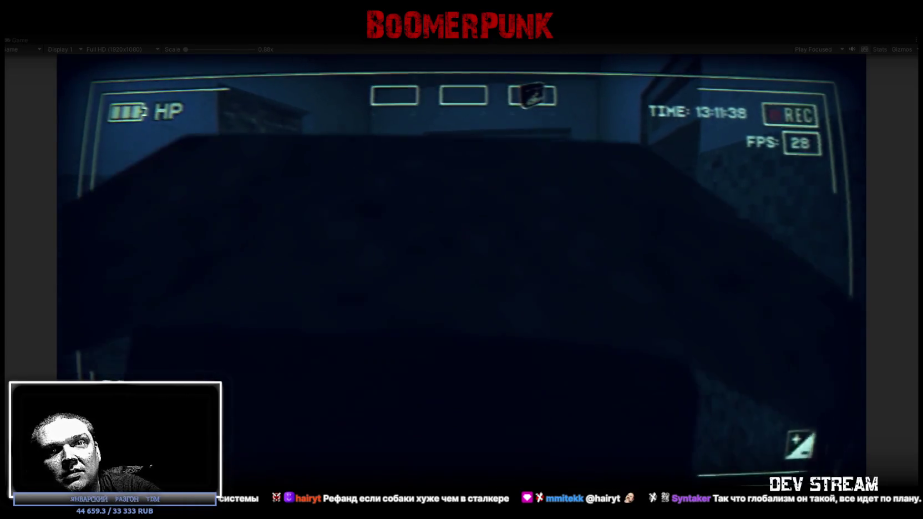
key("w")
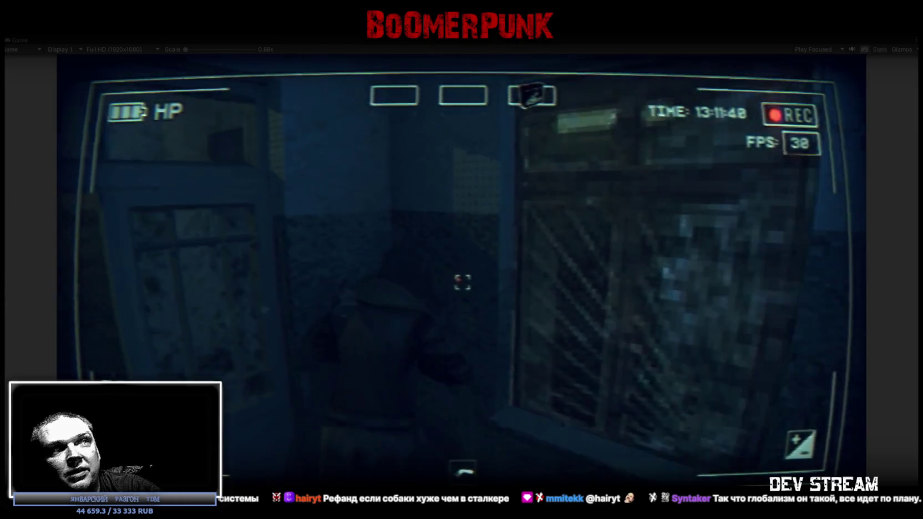
key("w")
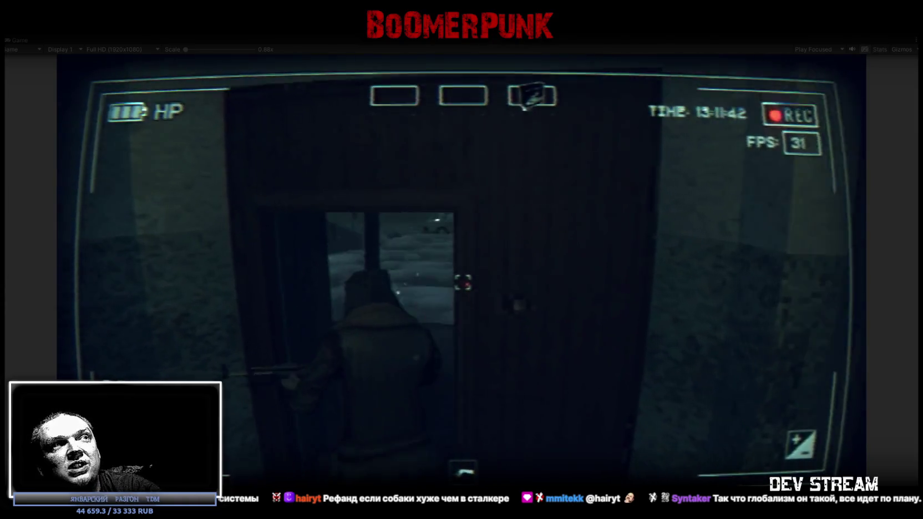
key("w")
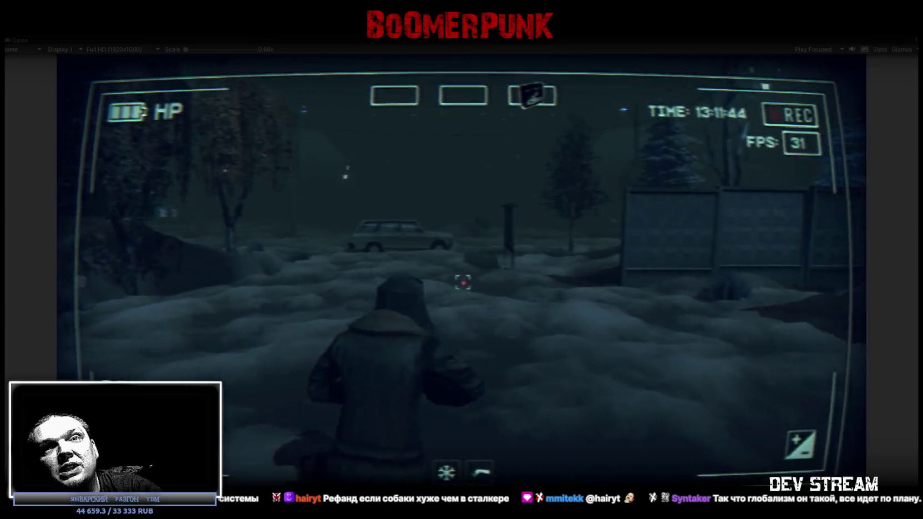
key("w")
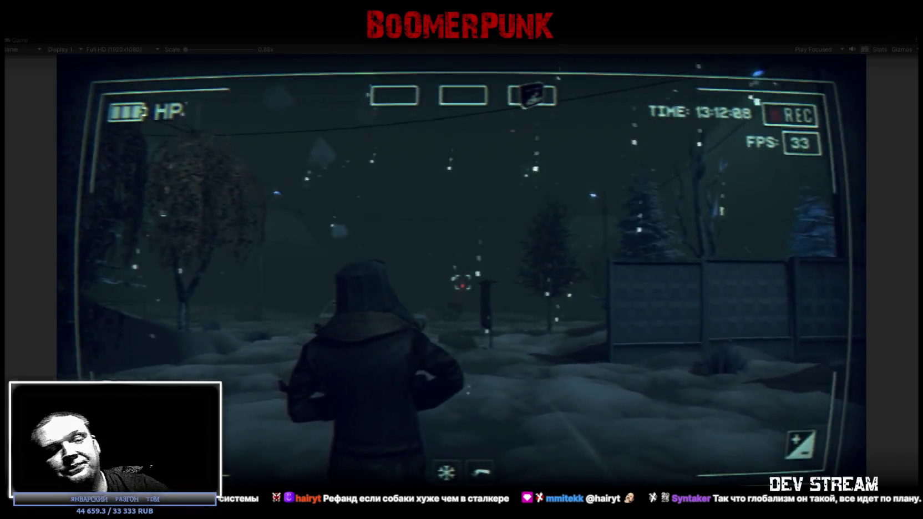
Open the QUEST/BAG inventory menu while standing in the snowy yard.
key("Tab")
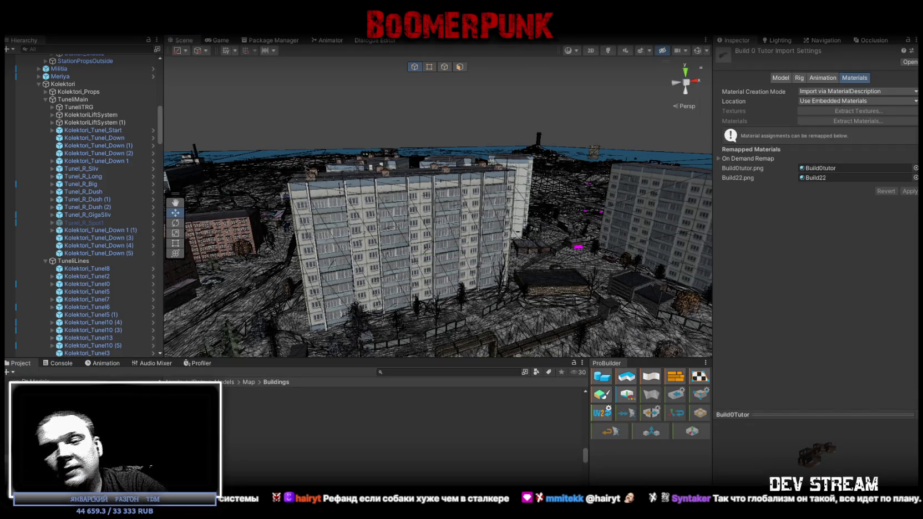
Fly the Scene view camera over the city's tree-lined street.
mouse_move(595, 67)
right_mouse_down()
mouse_move(790, 195)
mouse_move(341, 168)
right_mouse_up()
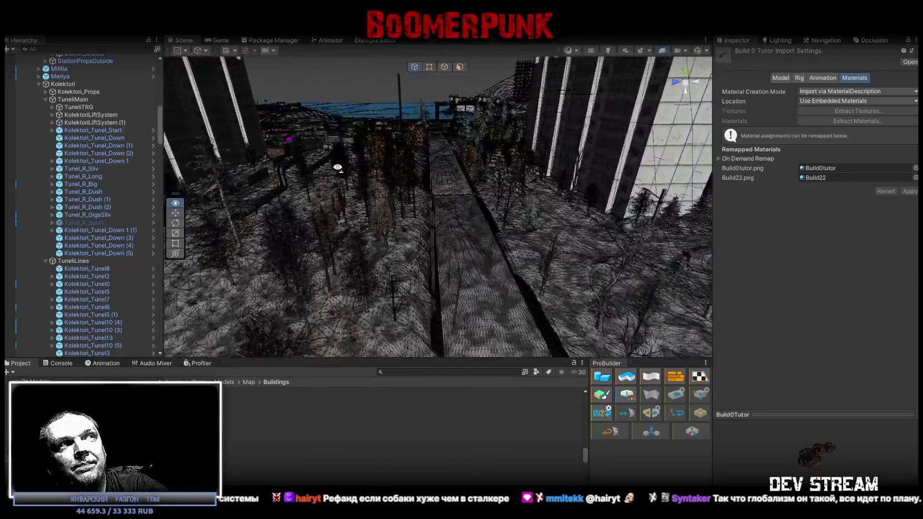
right_click_drag(341, 167, 348, 162)
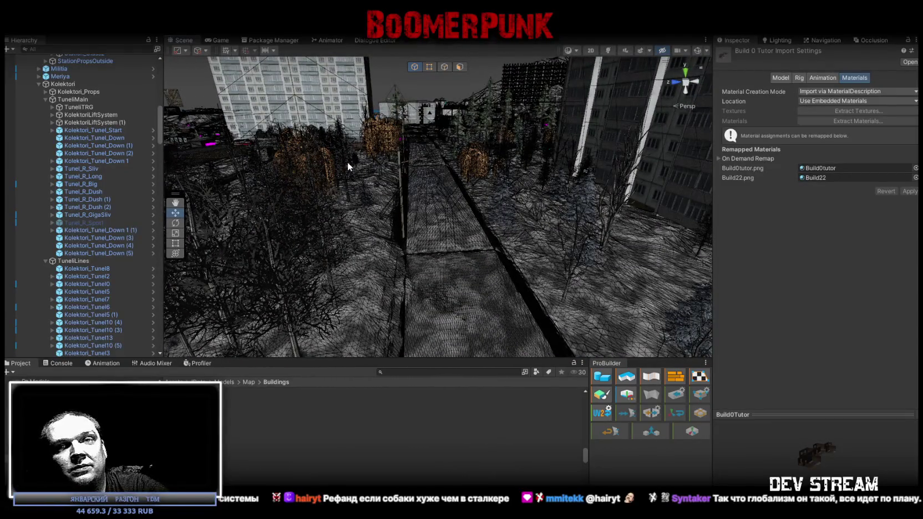
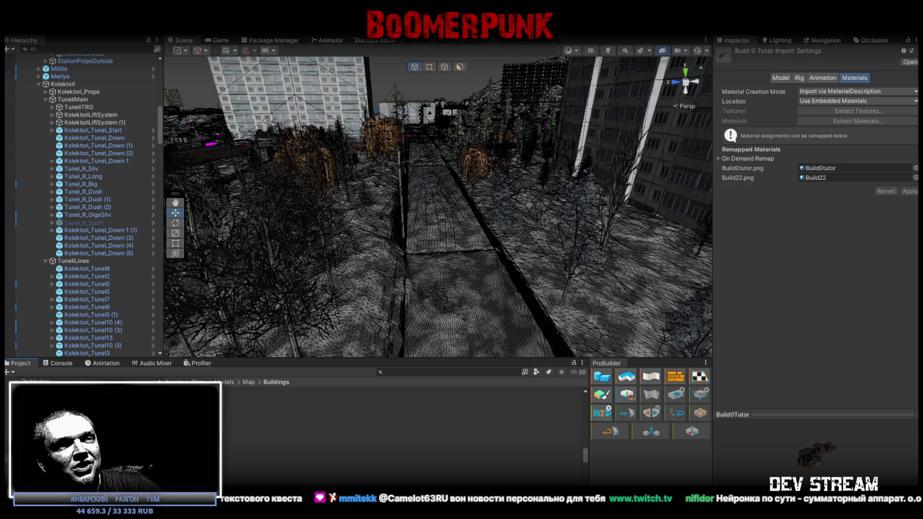
Glance at the Twitch stream, then return to Unity and select the Build 0 Tutor model asset.
key("alt+Tab")
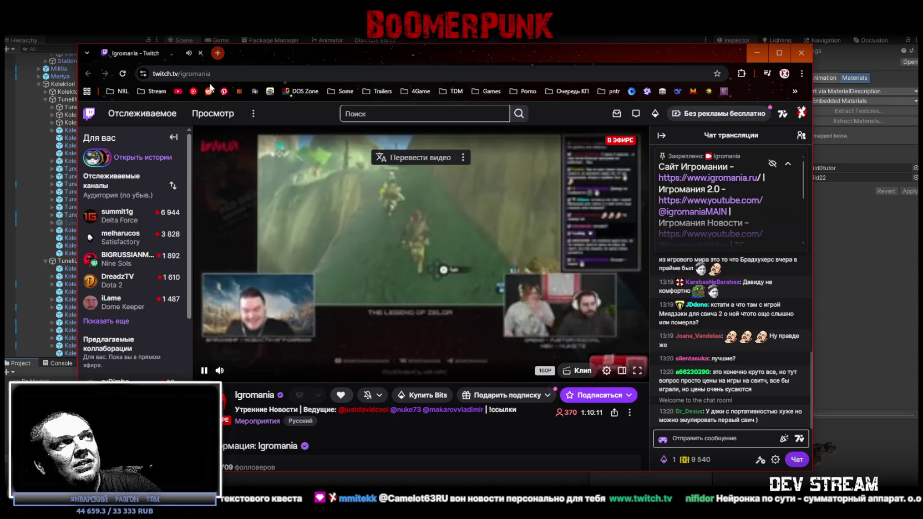
key("alt+Tab")
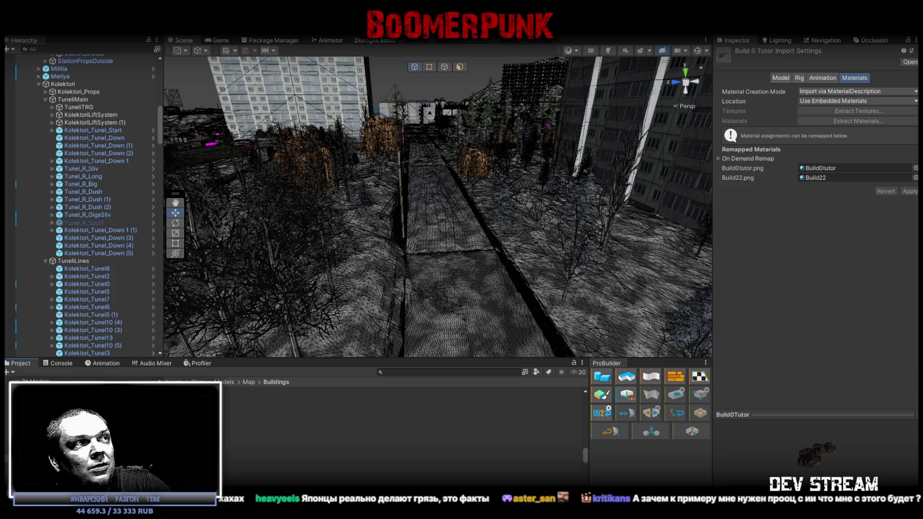
scroll(244, 430, "up", 3)
scroll(251, 431, "up", 2)
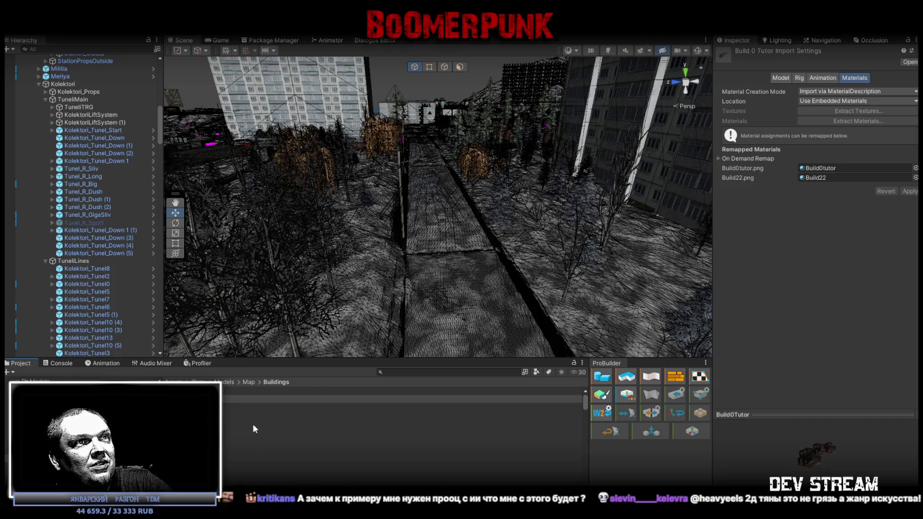
left_click(249, 399)
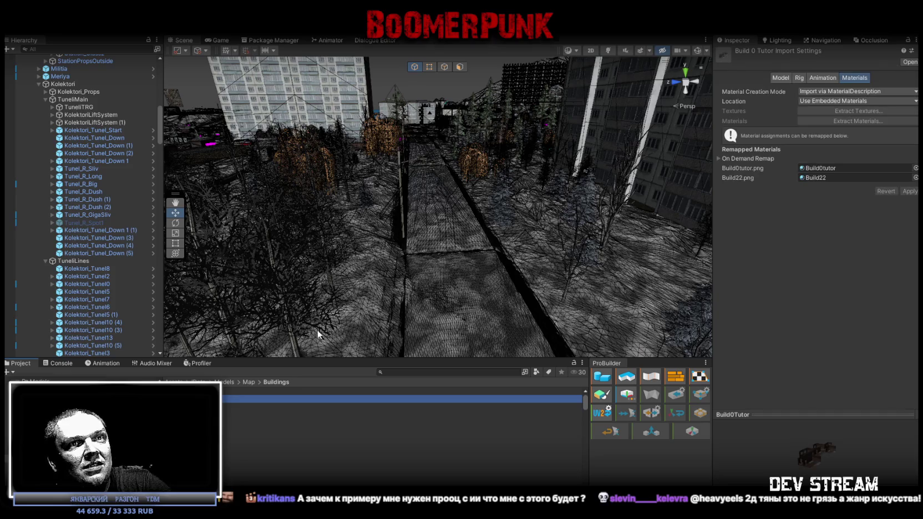
right_click_drag(319, 334, 355, 311)
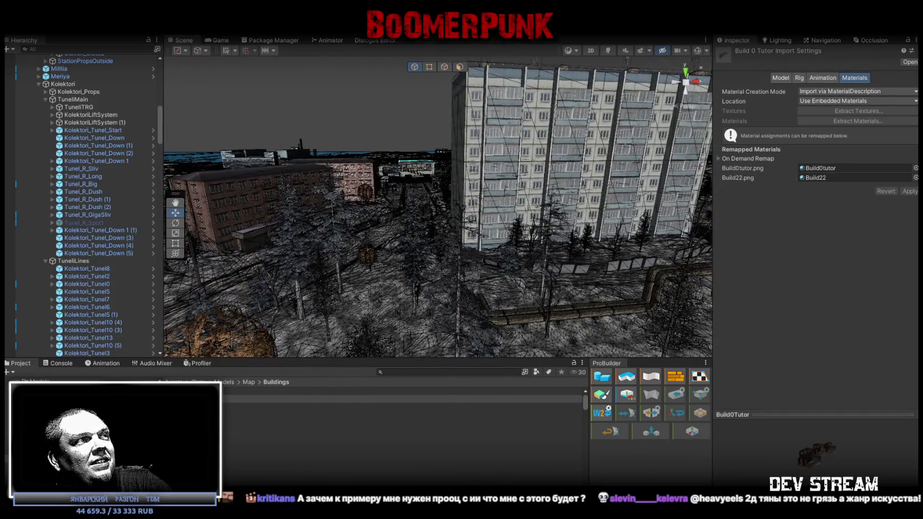
Give Build 0 Tutor a Scale Factor of 5 with Read/Write enabled, and apply.
left_click(389, 468)
left_click(781, 77)
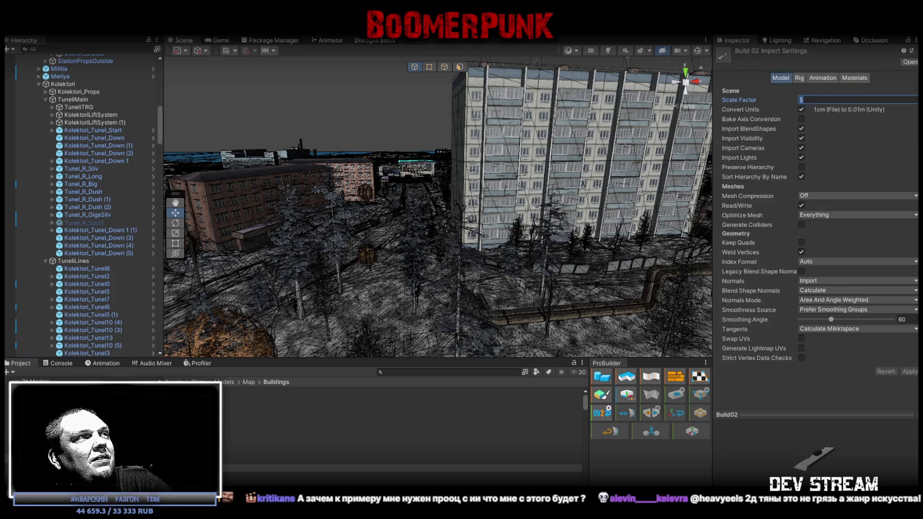
left_click(244, 399)
type("5")
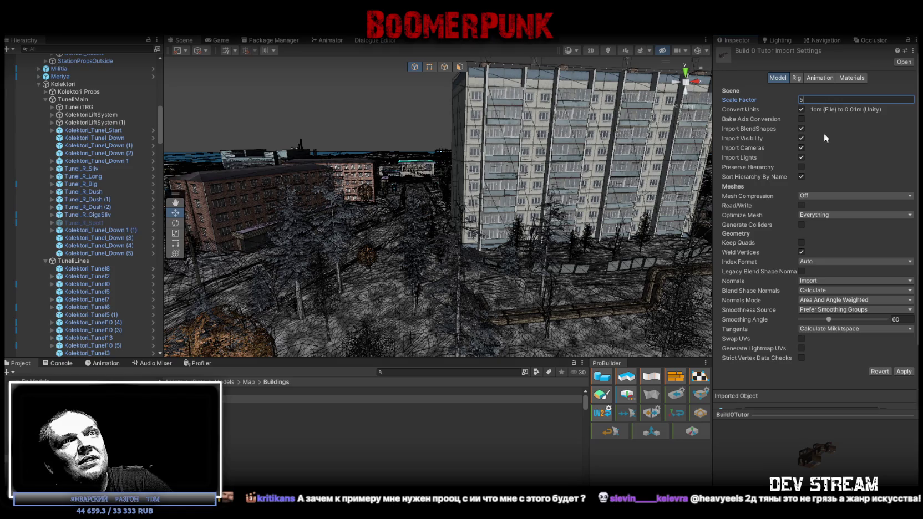
left_click(801, 205)
left_click(904, 371)
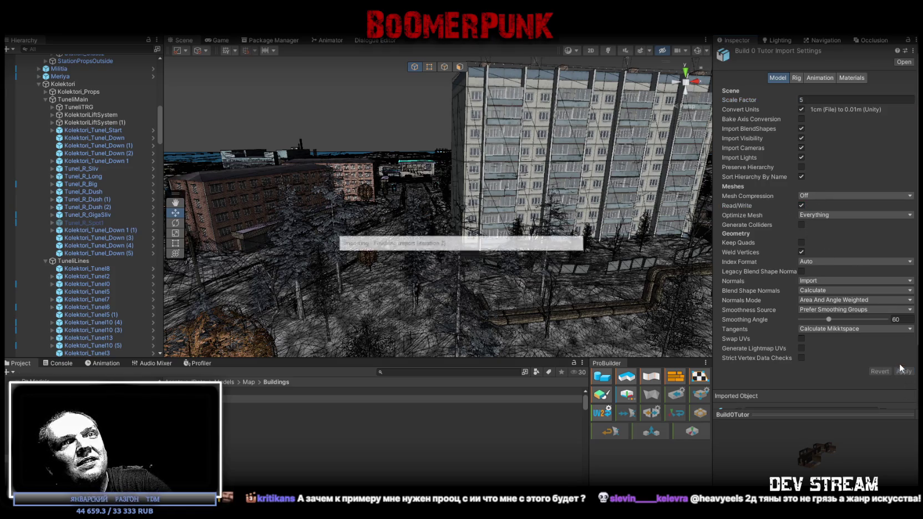
mouse_move(389, 189)
right_mouse_down()
mouse_move(398, 187)
mouse_move(389, 166)
right_mouse_up()
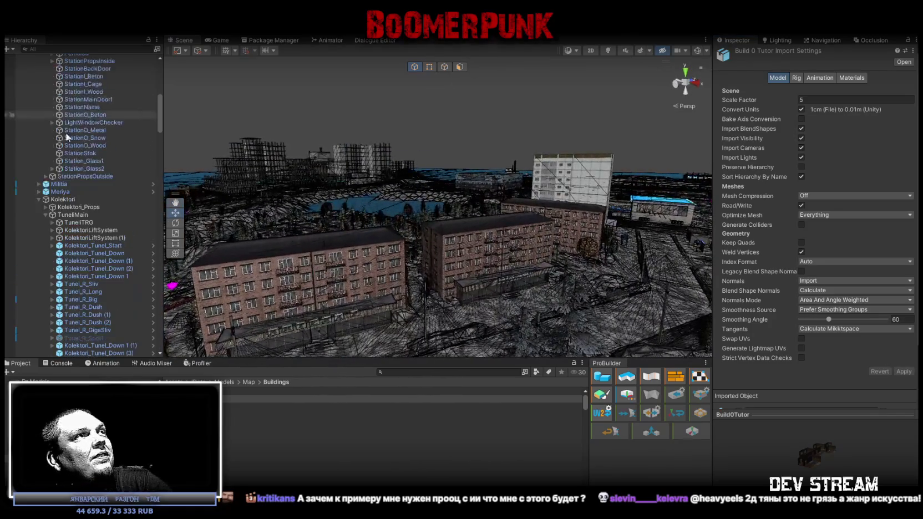
Collapse the ###TRG### and ###MAP### groups and frame the Scene view on the Player.
scroll(67, 194, "up", 10)
left_click(24, 111)
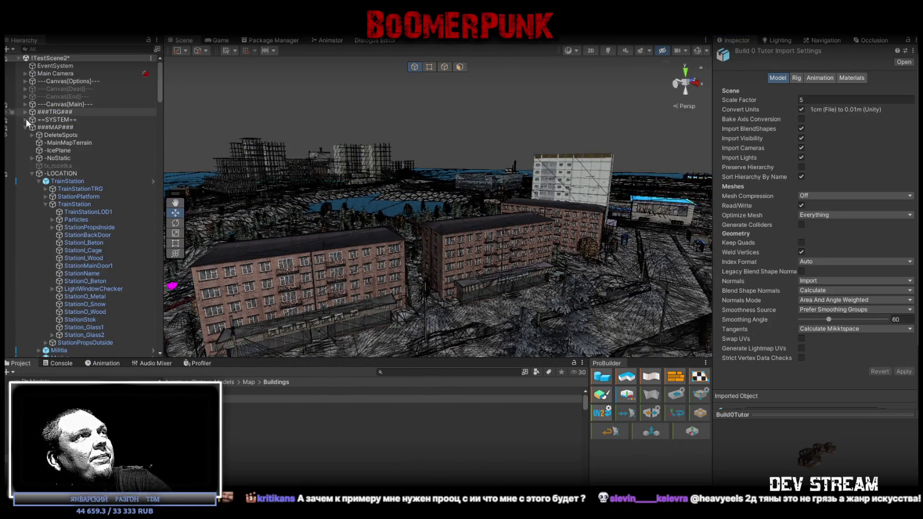
left_click(25, 127)
left_click(44, 136)
double_click(45, 139)
mouse_move(249, 211)
right_mouse_down()
mouse_move(231, 215)
mouse_move(255, 329)
right_mouse_up()
Place Build0Tutor beside the player, select its MilitiaBase mesh, and start Play mode.
left_click_drag(111, 421, 485, 206)
mouse_move(488, 225)
right_mouse_down()
mouse_move(481, 206)
mouse_move(427, 185)
mouse_move(429, 213)
right_mouse_up()
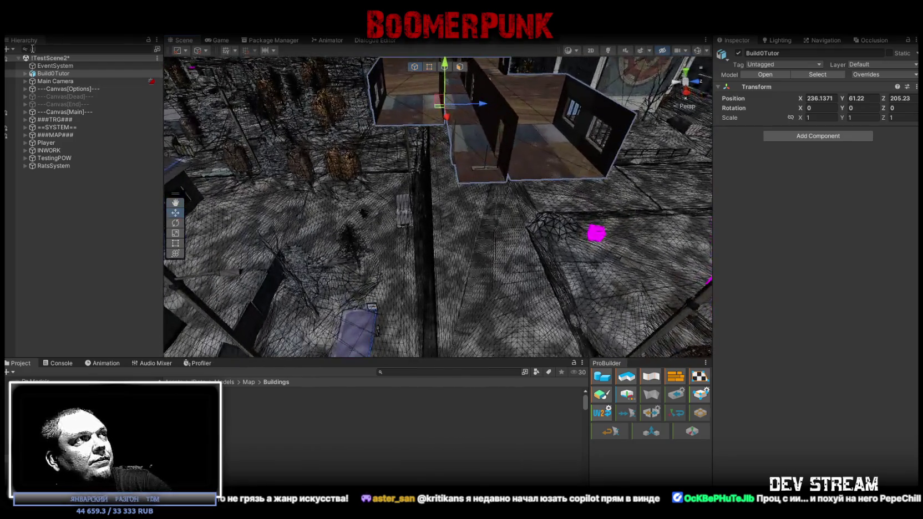
left_click(25, 73)
left_click(58, 81)
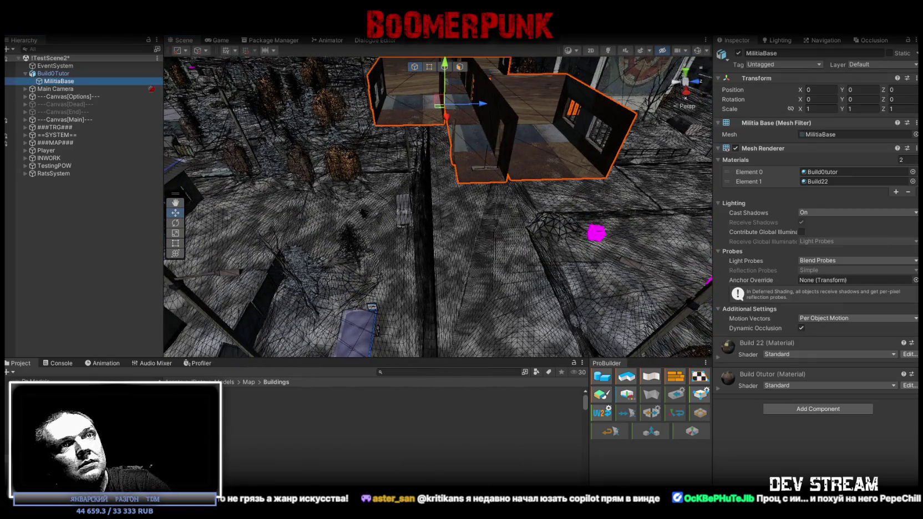
left_click(799, 410)
type("mesh")
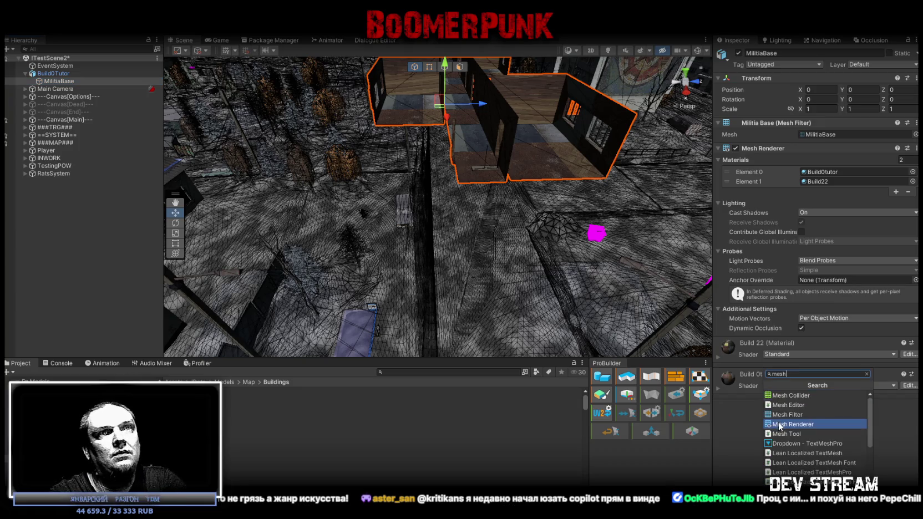
key("ctrl+p")
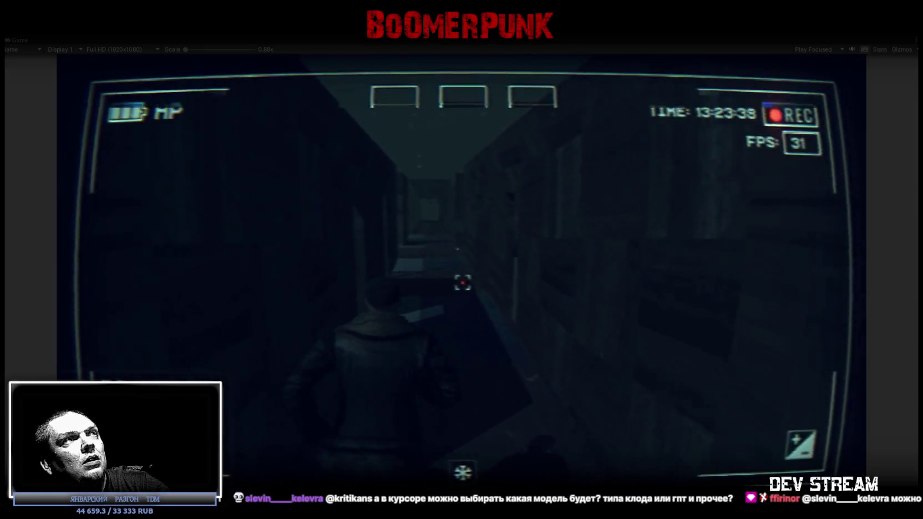
Walk the player through the Build0Tutor corridors, then bring up the in-game menu with Escape.
key("Escape")
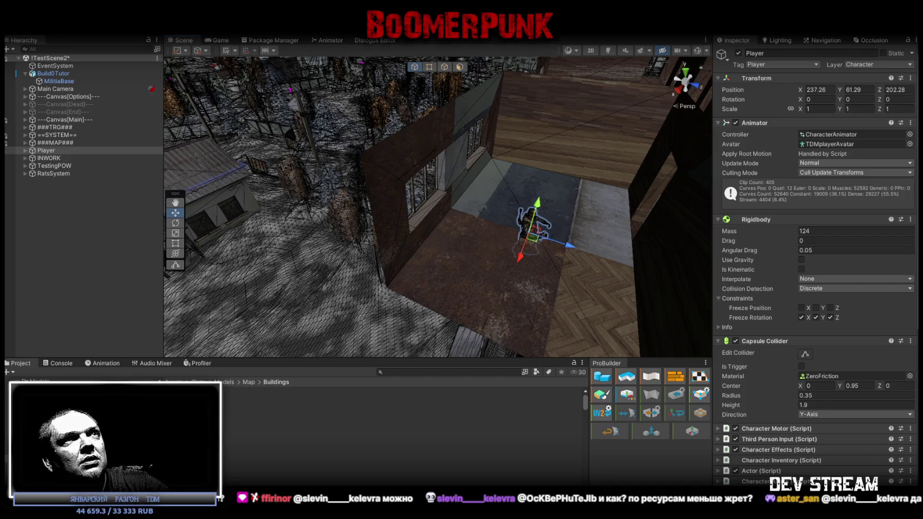
Orbit the Scene view above the buildings, then switch to Blockbench.
left_click_drag(358, 184, 589, 208, "alt")
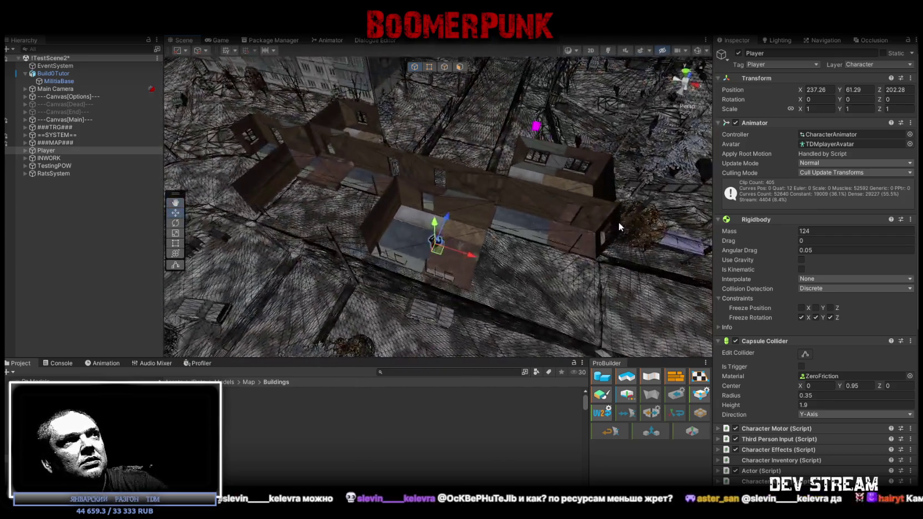
key("alt+Tab")
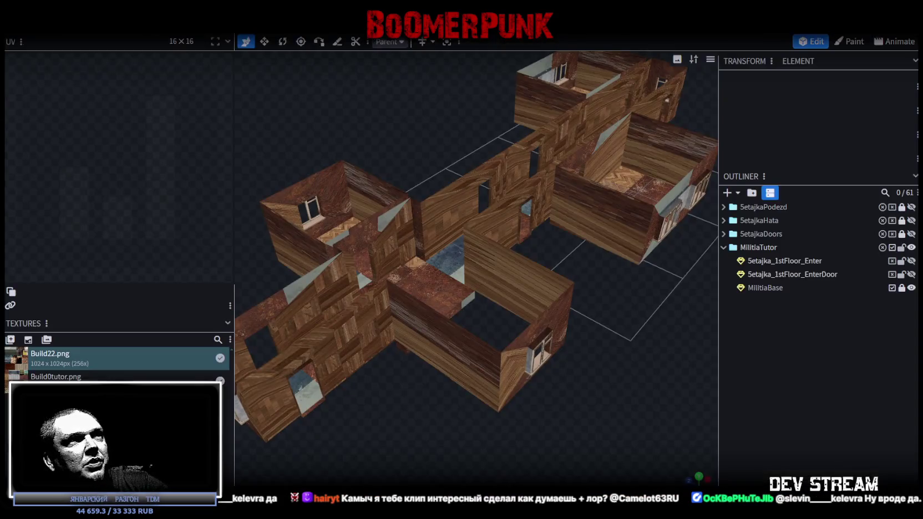
Orbit and zoom along the MilitiaTutor corridor floor, then view the building from the side.
mouse_move(584, 414)
left_mouse_down()
mouse_move(632, 396)
mouse_move(625, 397)
left_mouse_up()
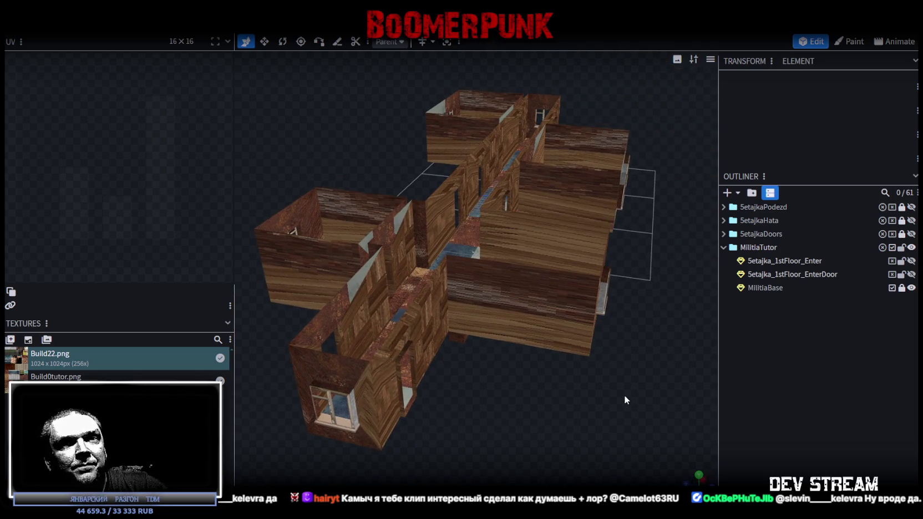
mouse_move(623, 395)
left_mouse_down()
mouse_move(614, 408)
mouse_move(554, 380)
left_mouse_up()
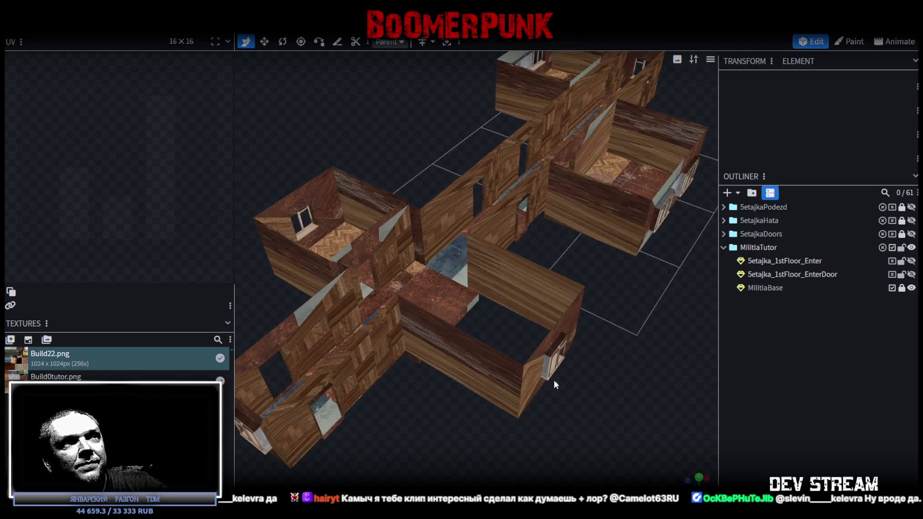
scroll(445, 295, "down", 5)
left_click_drag(416, 381, 438, 362)
scroll(493, 272, "up", 5)
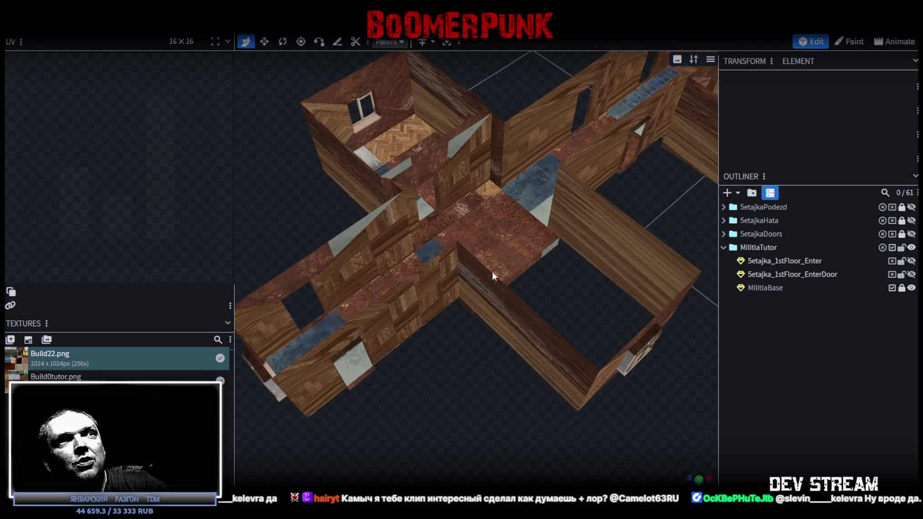
scroll(512, 266, "down", 5)
mouse_move(501, 305)
left_mouse_down()
mouse_move(459, 373)
mouse_move(528, 319)
mouse_move(410, 346)
mouse_move(418, 309)
mouse_move(378, 330)
mouse_move(377, 300)
mouse_move(402, 254)
mouse_move(373, 274)
mouse_move(398, 254)
mouse_move(372, 305)
mouse_move(502, 329)
mouse_move(442, 310)
mouse_move(458, 283)
mouse_move(413, 57)
left_mouse_up()
scroll(394, 255, "up", 1)
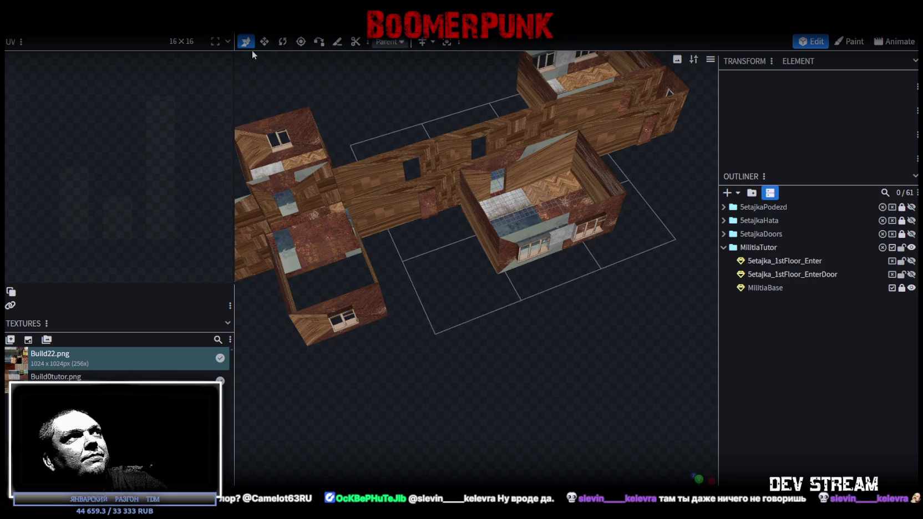
Orbit in close to the tiled-floor room and look down into it from above.
left_click_drag(569, 290, 466, 276)
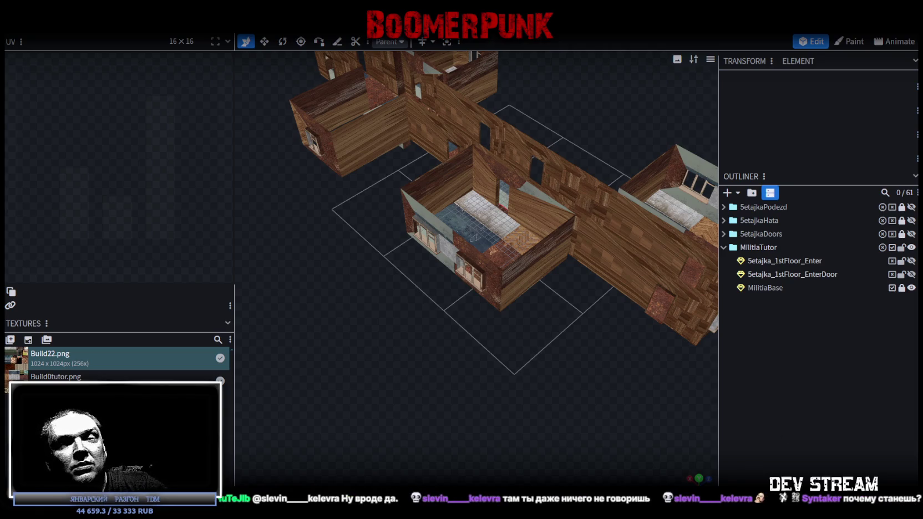
left_click_drag(571, 367, 501, 328)
scroll(516, 331, "up", 3)
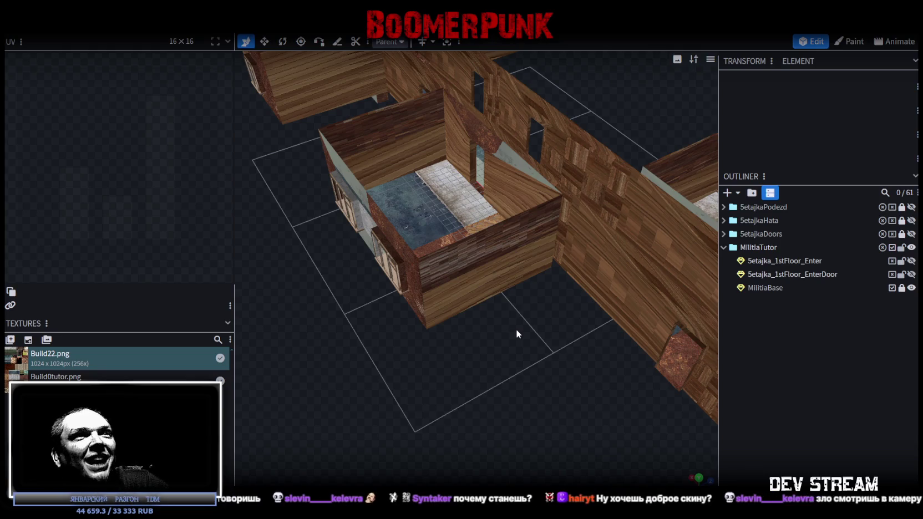
scroll(574, 409, "down", 5)
scroll(580, 385, "up", 2)
mouse_move(581, 385)
left_mouse_down()
mouse_move(377, 370)
mouse_move(564, 322)
mouse_move(388, 307)
mouse_move(579, 330)
mouse_move(462, 379)
mouse_move(639, 386)
mouse_move(523, 383)
mouse_move(554, 309)
mouse_move(565, 315)
left_mouse_up()
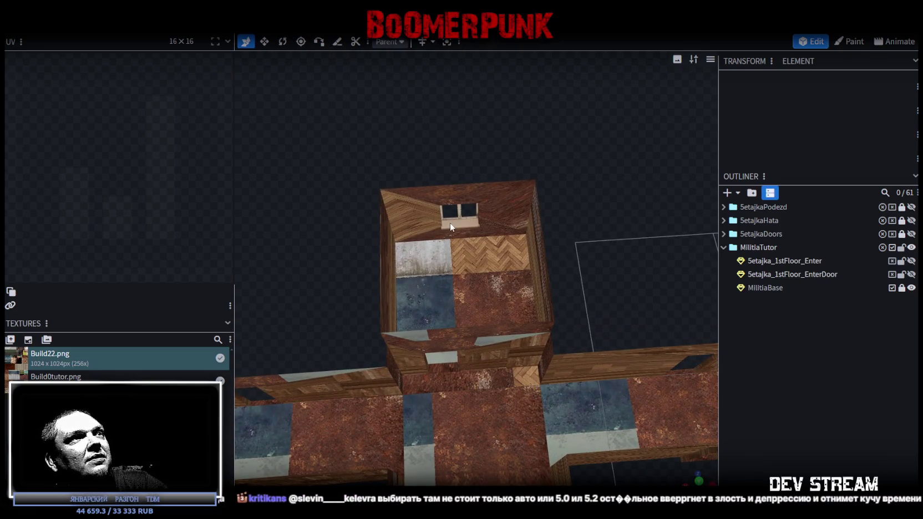
mouse_move(528, 248)
left_mouse_down()
mouse_move(516, 231)
mouse_move(533, 247)
mouse_move(685, 77)
mouse_move(522, 85)
left_mouse_up()
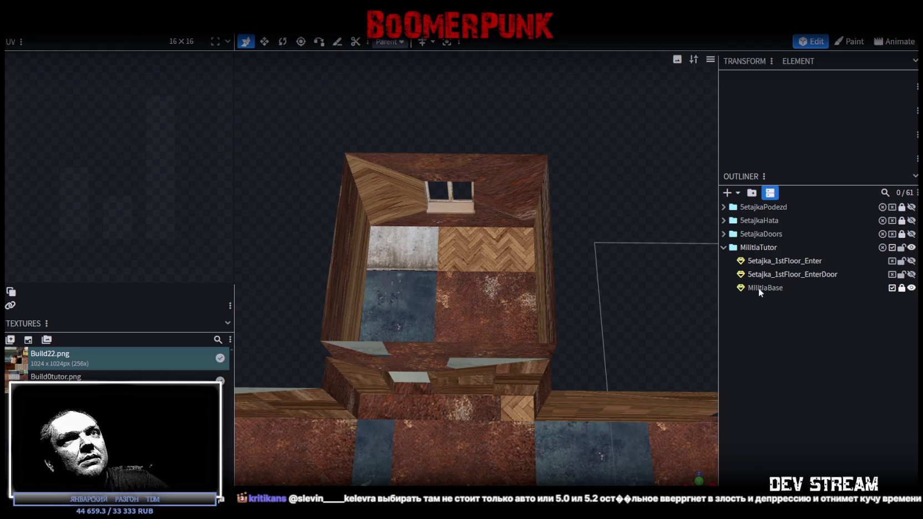
Unlock MilitiaBase, slide the far-wall window sideways and shift the side wall 3 units along X.
left_click(902, 288)
left_click(781, 288)
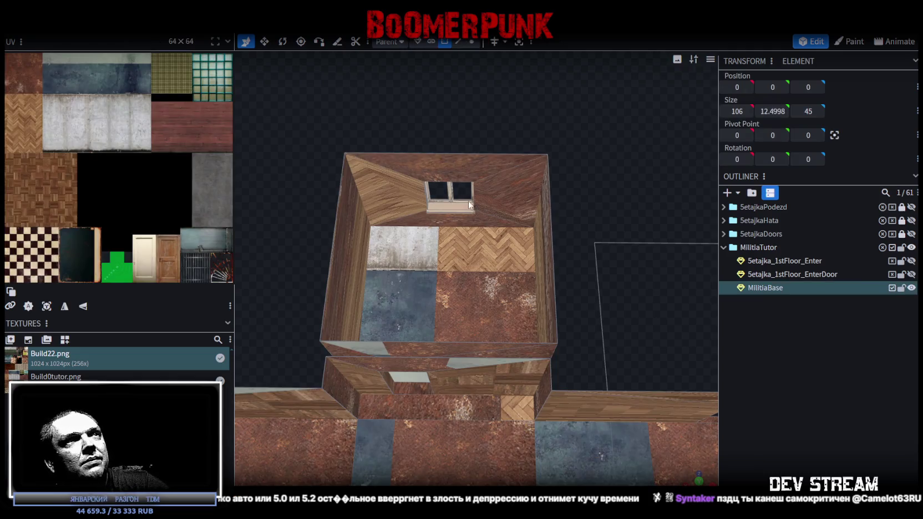
left_click(462, 211)
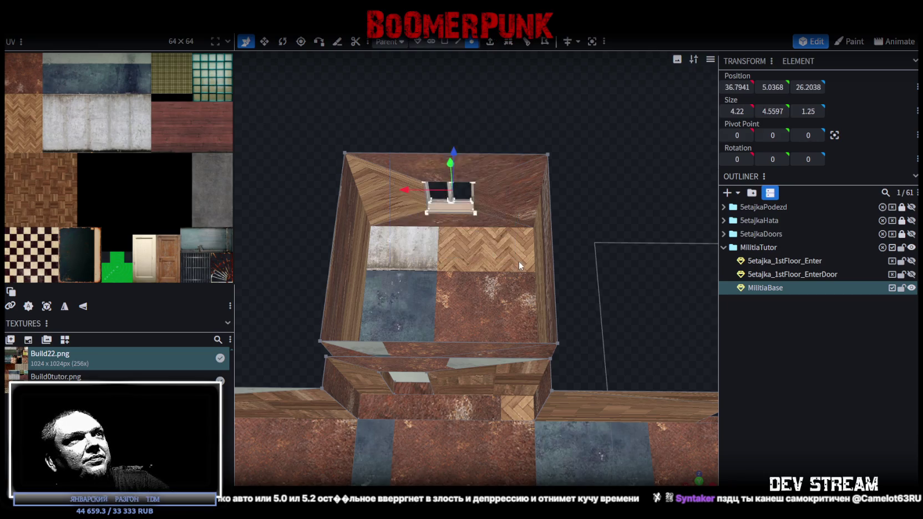
mouse_move(415, 192)
left_mouse_down()
mouse_move(361, 192)
mouse_move(374, 189)
left_mouse_up()
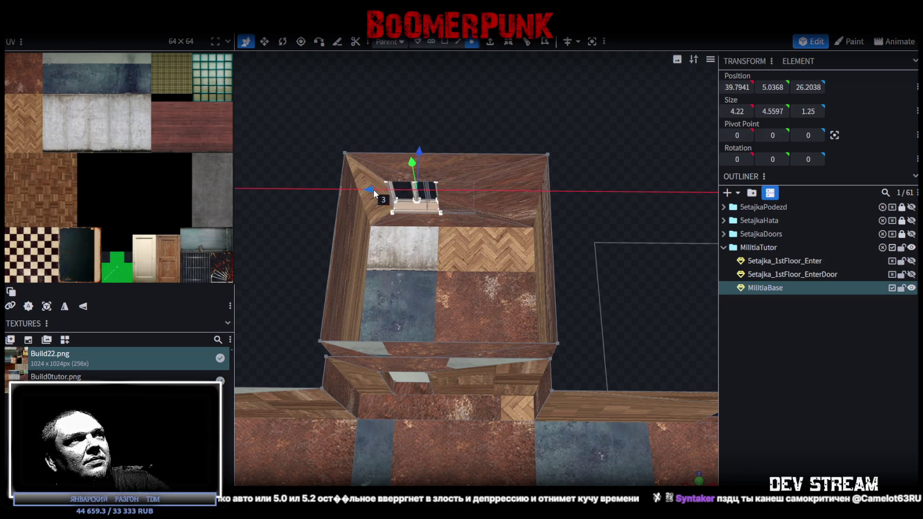
left_click_drag(588, 217, 551, 218)
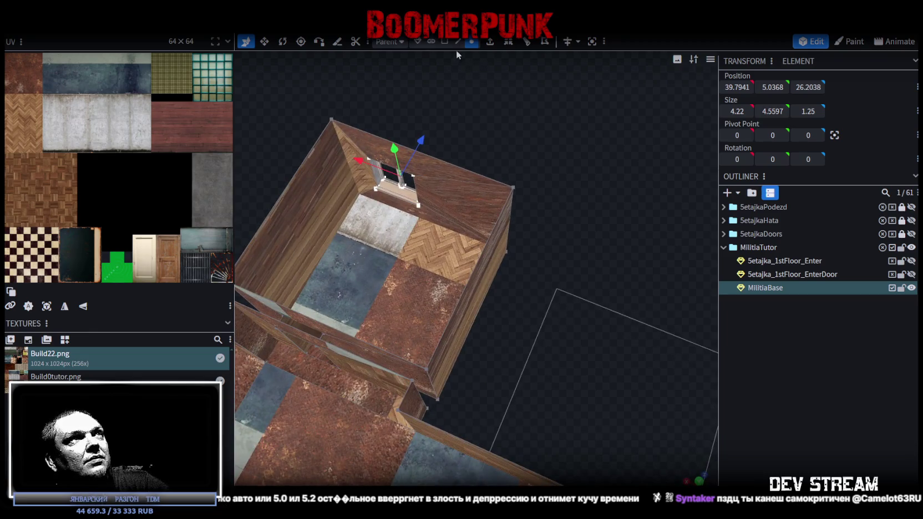
left_click(488, 267)
mouse_move(438, 284)
left_mouse_down()
mouse_move(391, 272)
mouse_move(562, 298)
mouse_move(404, 332)
mouse_move(509, 300)
mouse_move(369, 322)
mouse_move(503, 315)
mouse_move(577, 300)
mouse_move(523, 330)
mouse_move(564, 335)
mouse_move(330, 310)
mouse_move(300, 326)
mouse_move(392, 315)
mouse_move(433, 353)
mouse_move(430, 311)
left_mouse_up()
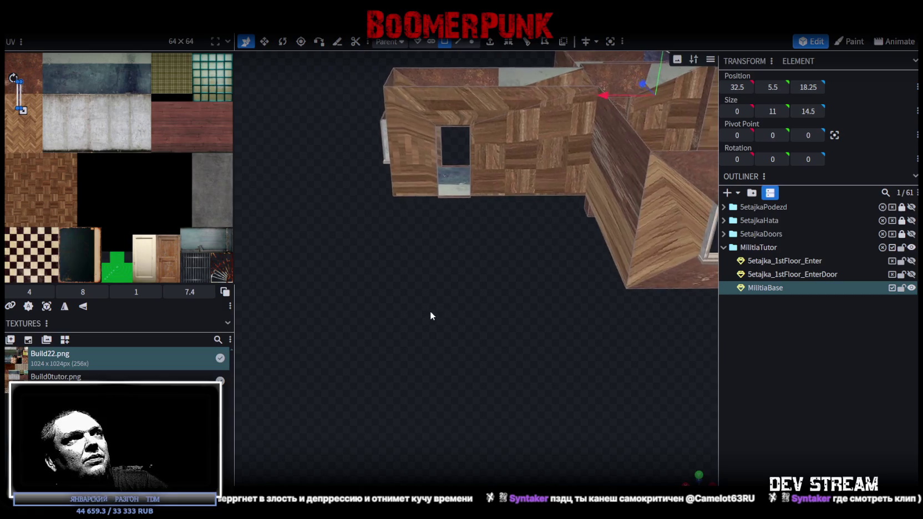
In vertex mode, widen the first door openings from 3.3 to 3.8 units across.
left_click(472, 41)
left_click_drag(489, 194, 503, 244)
left_click_drag(519, 283, 428, 125)
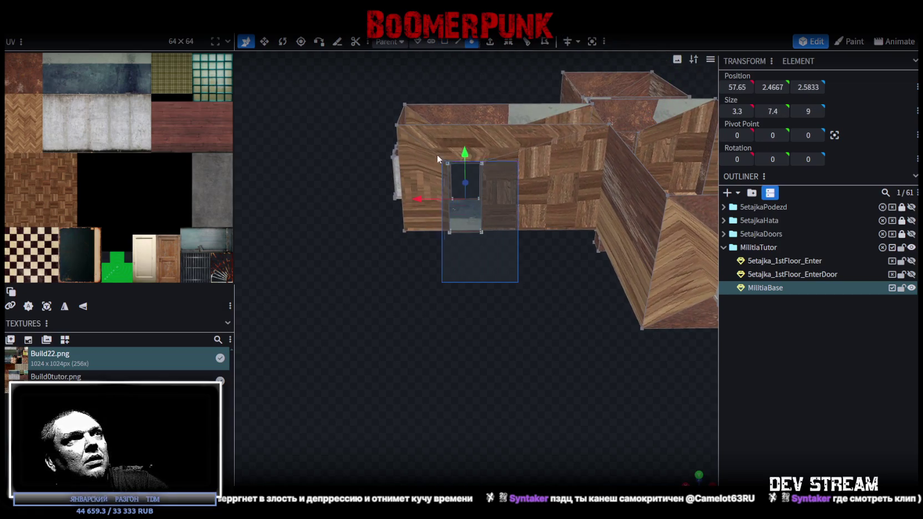
key("v")
mouse_move(438, 104)
left_mouse_down()
mouse_move(435, 324)
mouse_move(528, 330)
mouse_move(520, 314)
mouse_move(598, 363)
mouse_move(507, 317)
mouse_move(585, 314)
mouse_move(532, 323)
mouse_move(536, 313)
mouse_move(562, 338)
left_mouse_up()
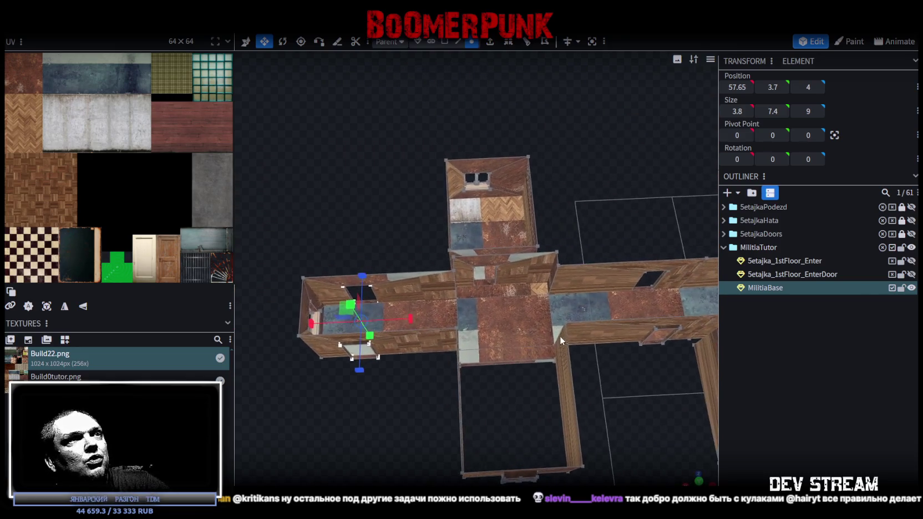
scroll(541, 332, "up", 4)
left_click_drag(362, 235, 357, 242)
left_click(485, 285)
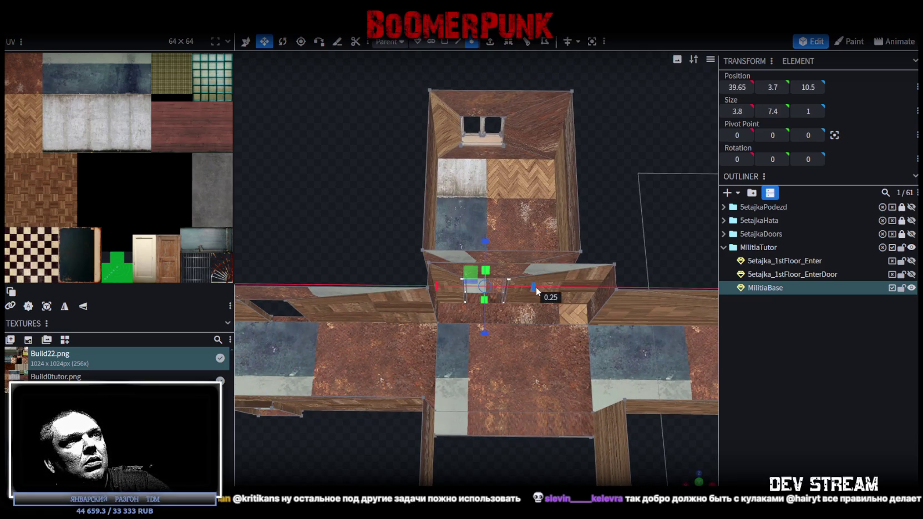
scroll(606, 324, "up", 5)
left_click_drag(431, 149, 526, 370)
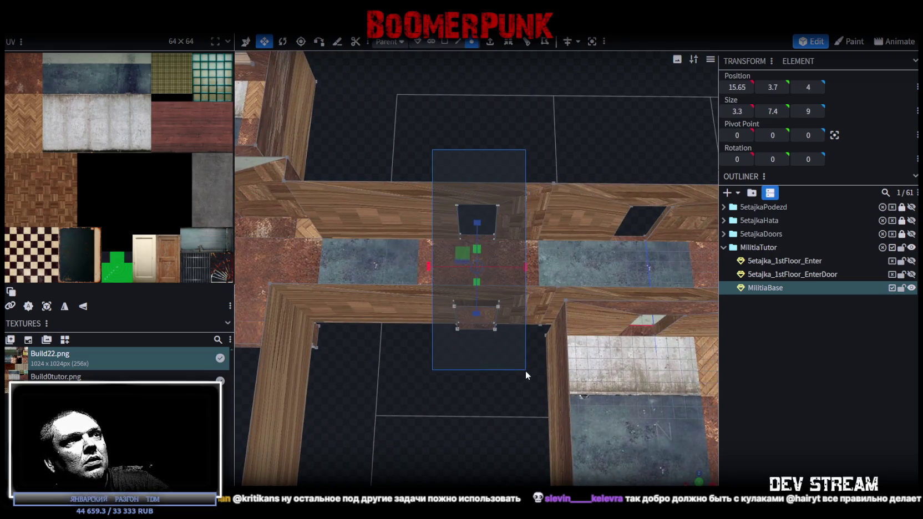
left_click_drag(527, 273, 540, 274)
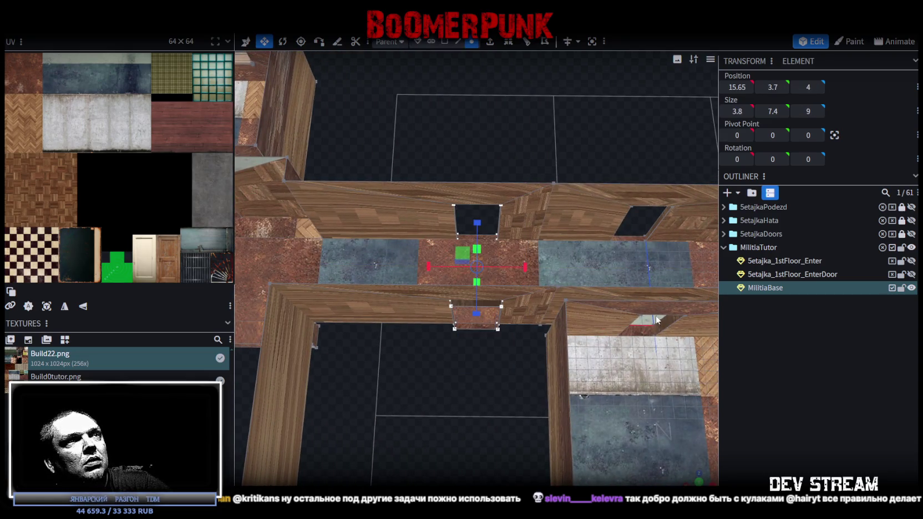
Widen the remaining two door openings along the corridor to 3.8 across.
right_click_drag(539, 274, 388, 147)
left_click_drag(387, 146, 475, 388)
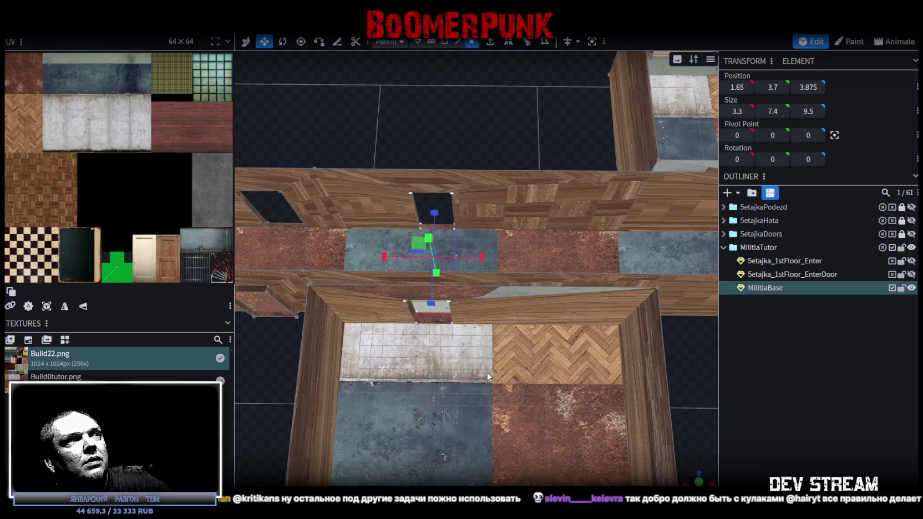
left_click_drag(479, 257, 483, 258)
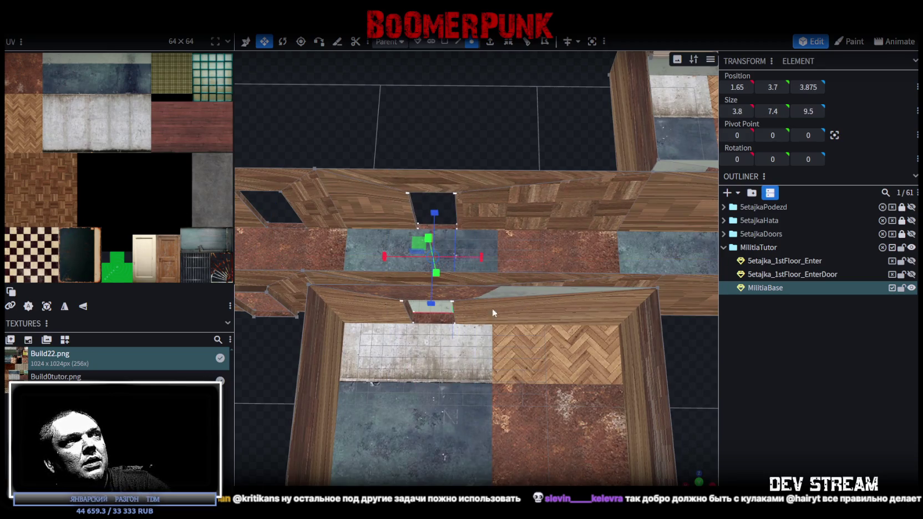
scroll(486, 300, "down", 3)
right_click_drag(476, 314, 447, 305)
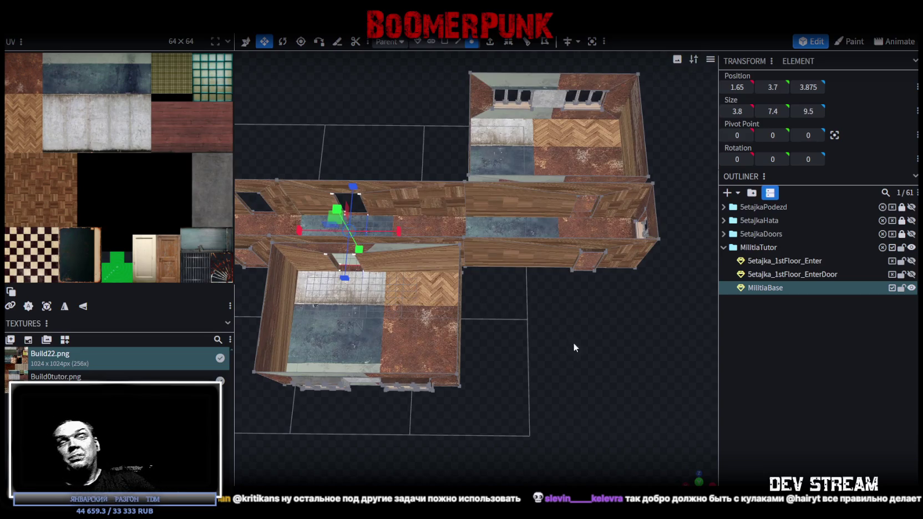
right_click_drag(596, 304, 543, 373)
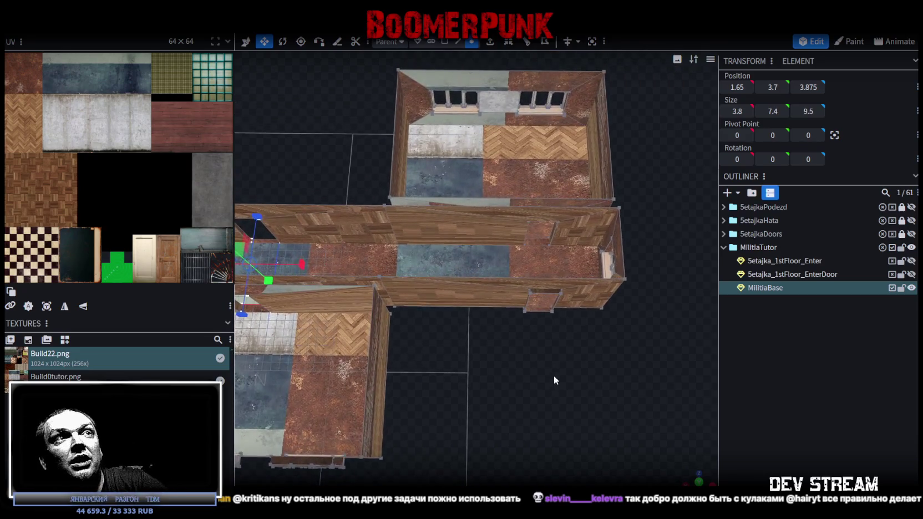
scroll(556, 376, "up", 2)
scroll(506, 276, "up", 2)
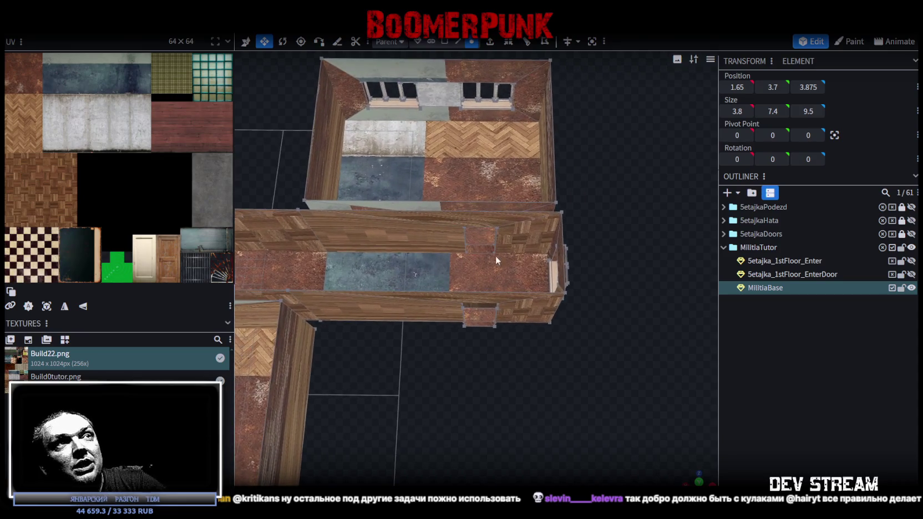
left_click_drag(418, 173, 522, 415)
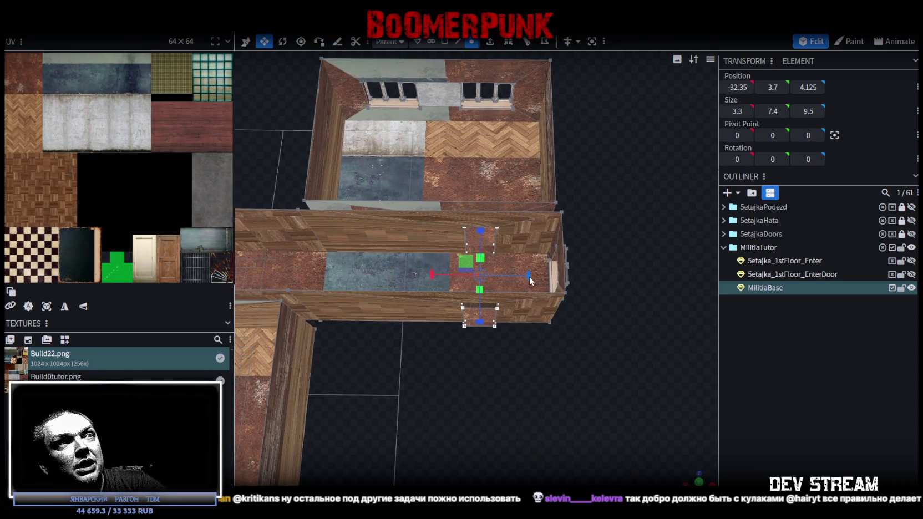
left_click_drag(531, 276, 531, 276)
mouse_move(506, 422)
left_mouse_down()
mouse_move(473, 413)
mouse_move(628, 395)
mouse_move(521, 412)
mouse_move(407, 366)
mouse_move(450, 395)
mouse_move(491, 395)
left_mouse_up()
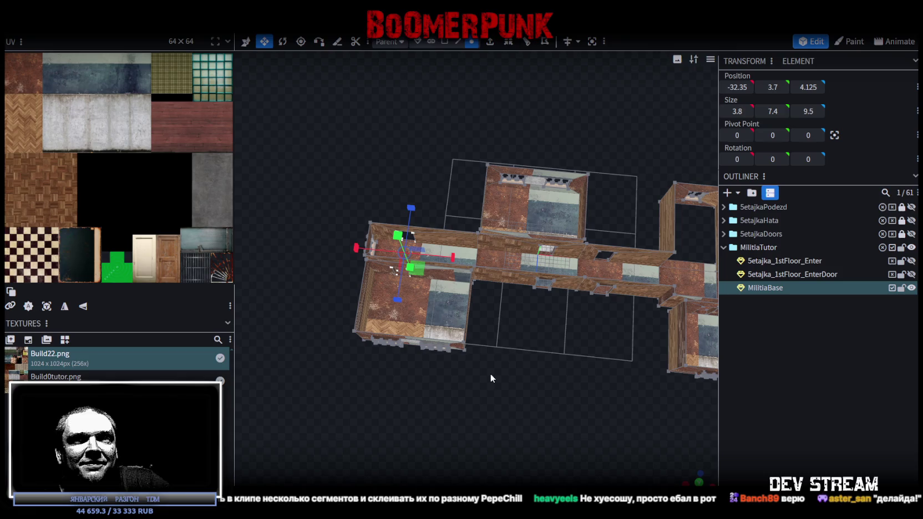
mouse_move(545, 388)
left_mouse_down()
mouse_move(502, 360)
mouse_move(324, 362)
mouse_move(546, 406)
left_mouse_up()
scroll(537, 398, "up", 3)
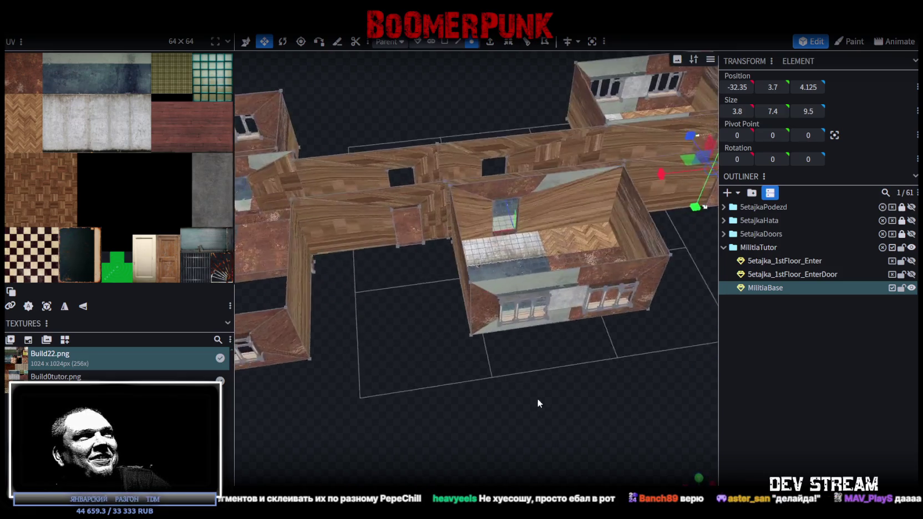
scroll(538, 398, "up", 3)
mouse_move(406, 391)
left_mouse_down()
mouse_move(397, 380)
mouse_move(435, 376)
mouse_move(424, 391)
mouse_move(427, 383)
left_mouse_up()
scroll(388, 396, "up", 3)
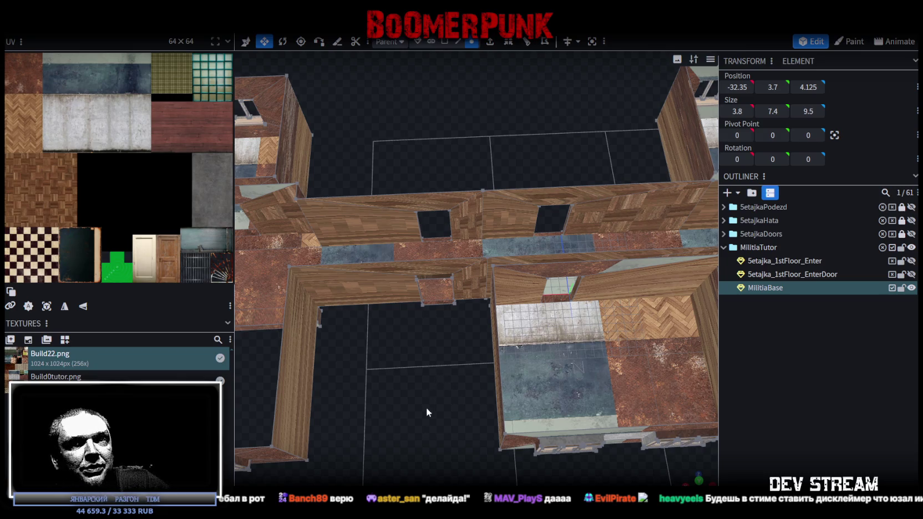
mouse_move(426, 407)
left_mouse_down()
mouse_move(415, 371)
mouse_move(427, 363)
mouse_move(438, 380)
left_mouse_up()
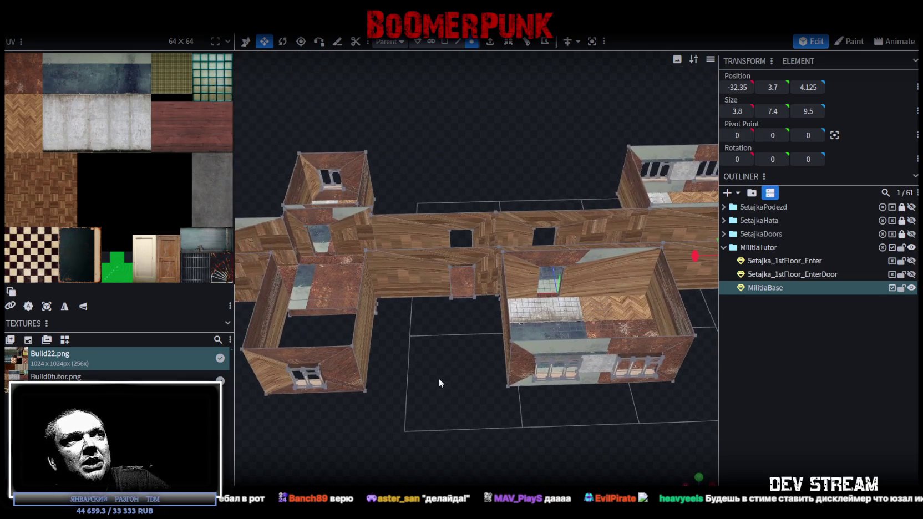
scroll(438, 338, "up", 2)
scroll(431, 343, "up", 3)
scroll(436, 343, "up", 2)
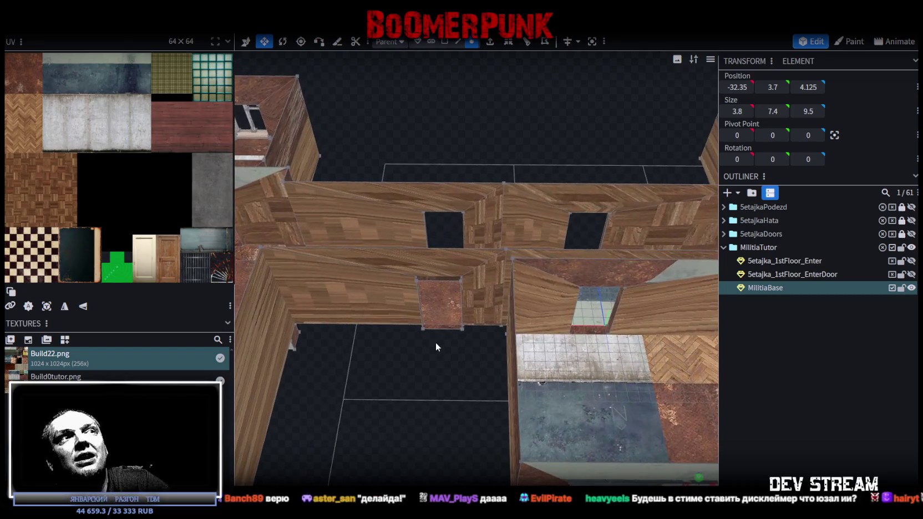
mouse_move(435, 341)
left_mouse_down()
mouse_move(426, 378)
mouse_move(439, 364)
mouse_move(457, 427)
mouse_move(442, 406)
left_mouse_up()
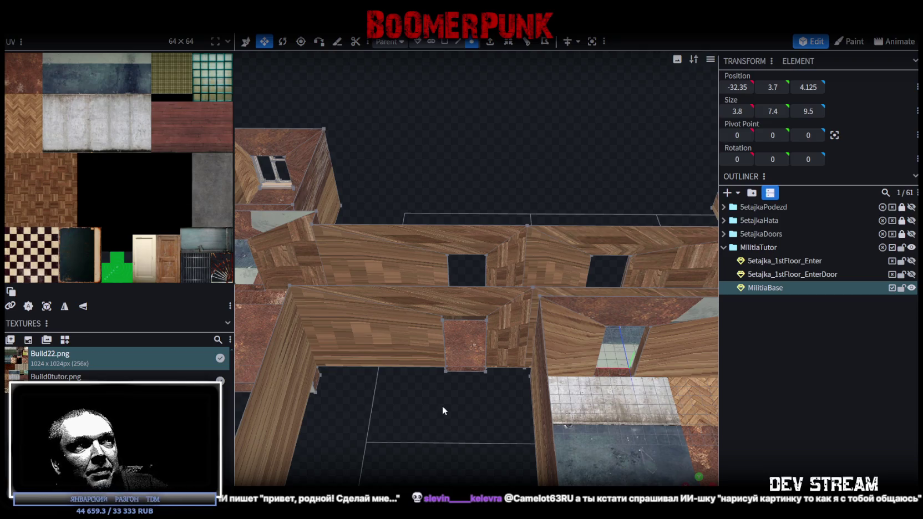
mouse_move(488, 421)
left_mouse_down()
mouse_move(497, 372)
mouse_move(470, 349)
mouse_move(424, 390)
mouse_move(550, 205)
left_mouse_up()
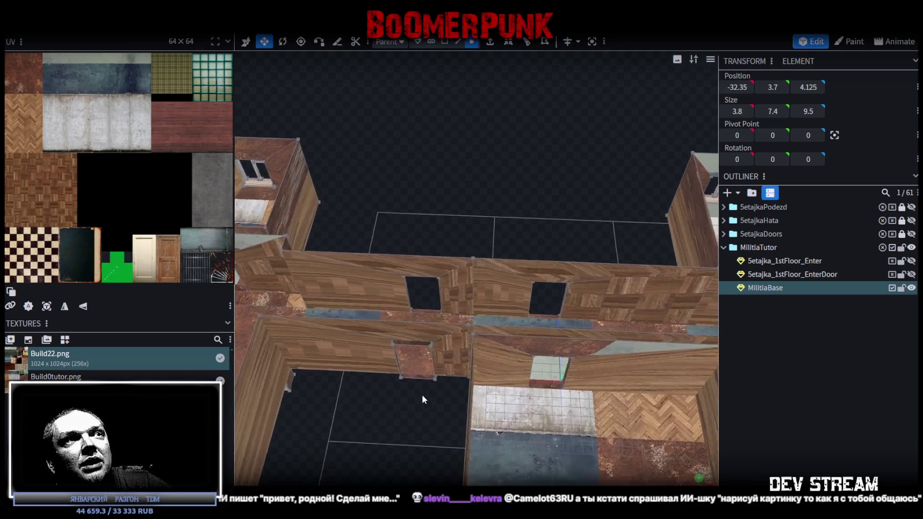
left_click(459, 43)
left_click(416, 277)
mouse_move(419, 274)
left_mouse_down()
mouse_move(488, 170)
mouse_move(512, 173)
left_mouse_up()
left_click(498, 363, "shift")
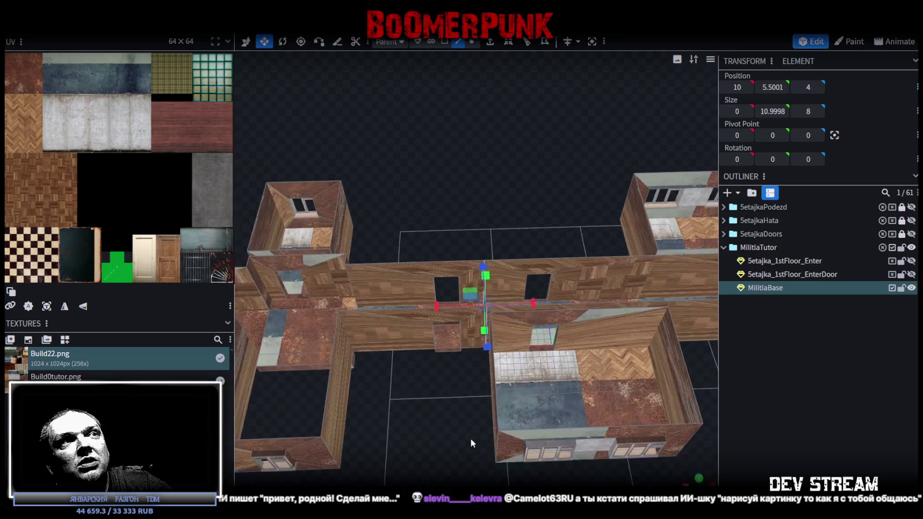
left_click_drag(497, 369, 391, 379)
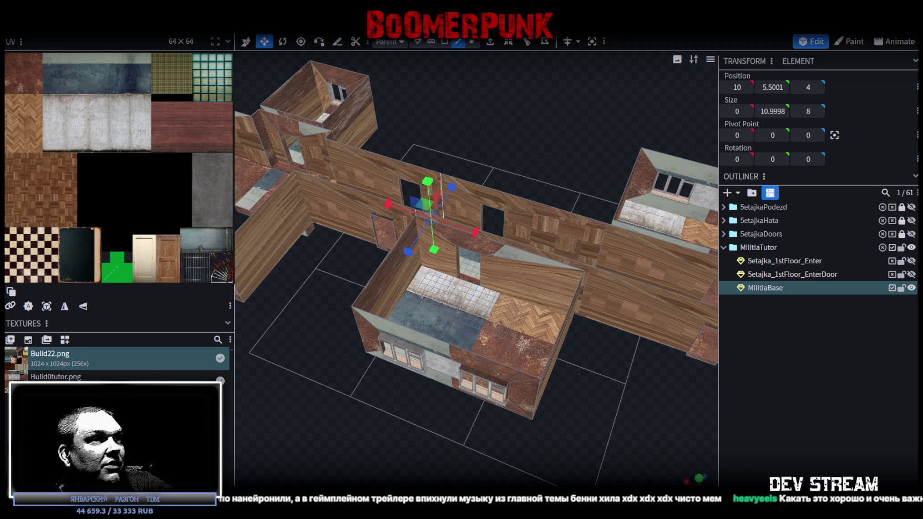
scroll(647, 473, "down", 5)
mouse_move(537, 425)
left_mouse_down()
mouse_move(524, 359)
mouse_move(517, 401)
left_mouse_up()
scroll(517, 401, "up", 4)
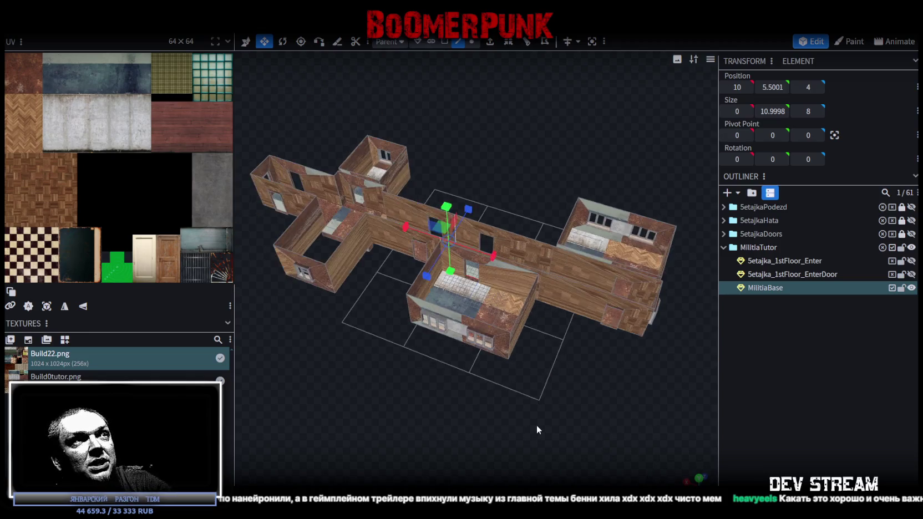
scroll(493, 404, "up", 3)
scroll(491, 407, "up", 2)
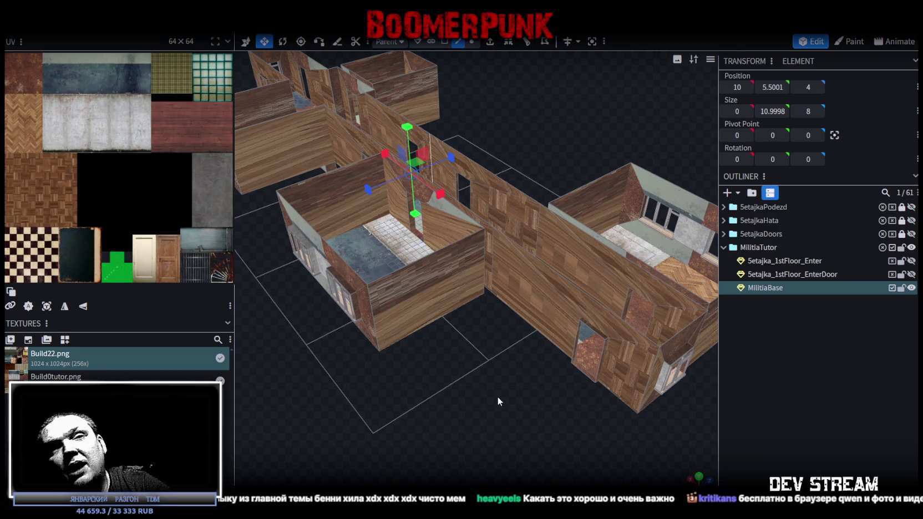
mouse_move(498, 396)
left_mouse_down()
mouse_move(499, 419)
mouse_move(441, 418)
mouse_move(552, 336)
mouse_move(441, 323)
mouse_move(393, 353)
mouse_move(574, 307)
mouse_move(619, 343)
mouse_move(362, 382)
mouse_move(398, 337)
mouse_move(427, 359)
mouse_move(443, 394)
mouse_move(510, 302)
mouse_move(472, 95)
left_mouse_up()
Switch to face selection, pick corridor floor faces, then select all faces and view top-down.
left_click(444, 42)
mouse_move(435, 200)
left_mouse_down()
mouse_move(623, 187)
mouse_move(602, 235)
mouse_move(563, 272)
left_mouse_up()
left_click(460, 161)
left_click_drag(511, 238, 476, 213)
left_click(475, 267, "shift")
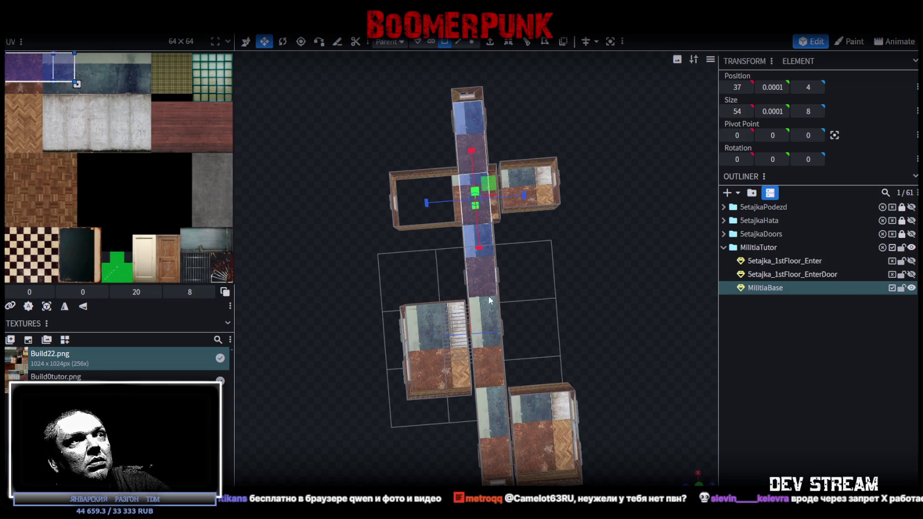
key("ctrl+a")
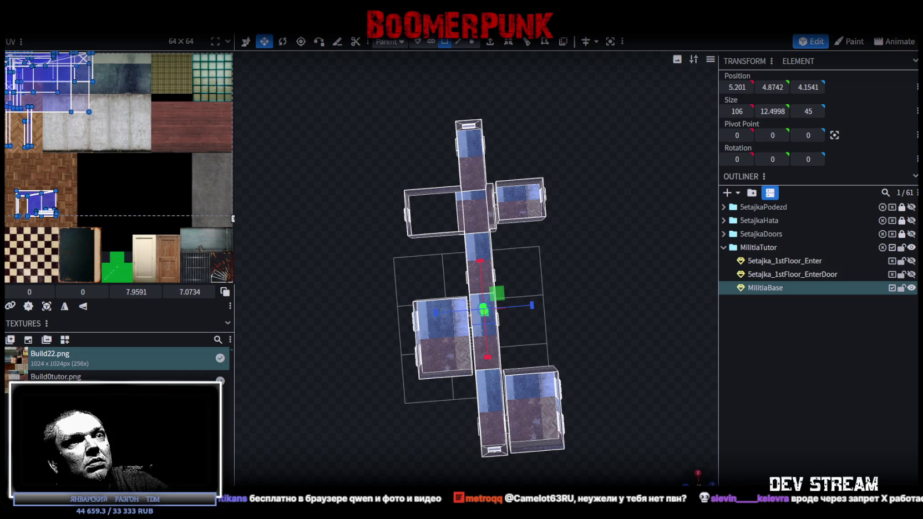
left_click(698, 475)
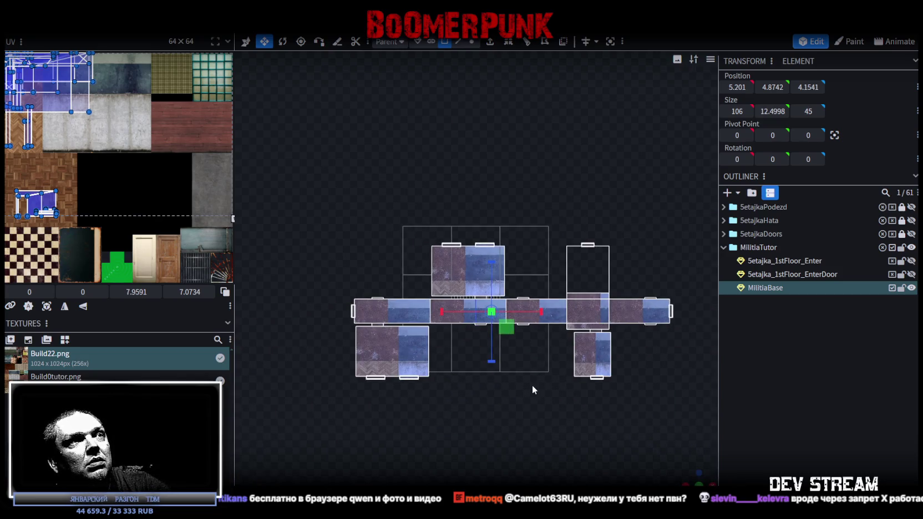
Select the lower hallway floor faces one after another from a near top-down view.
mouse_move(555, 399)
left_mouse_down()
mouse_move(545, 379)
mouse_move(577, 333)
mouse_move(652, 384)
mouse_move(528, 359)
left_mouse_up()
scroll(605, 355, "up", 3)
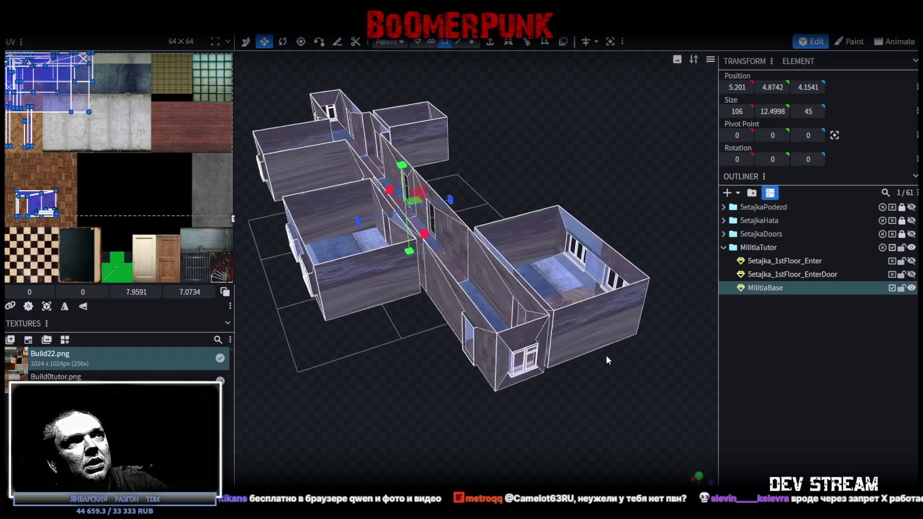
mouse_move(606, 353)
left_mouse_down()
mouse_move(632, 380)
mouse_move(623, 379)
left_mouse_up()
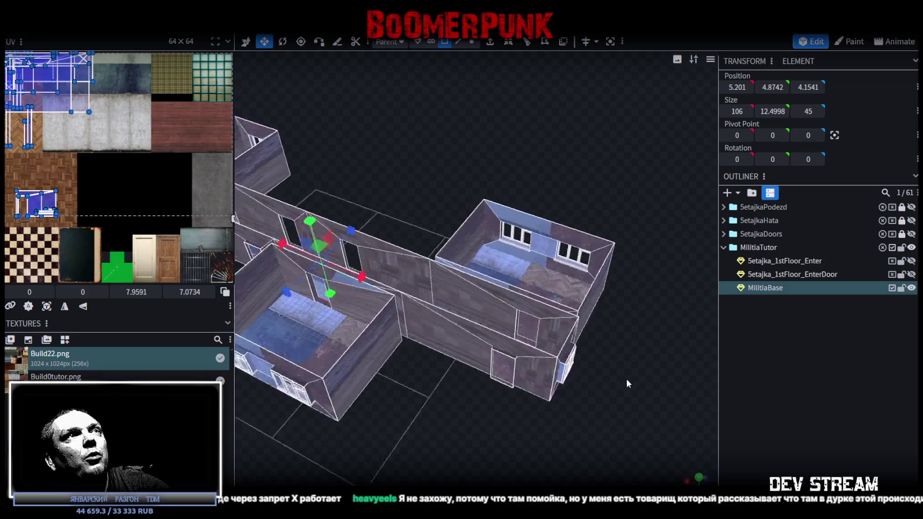
mouse_move(488, 88)
left_mouse_down()
mouse_move(501, 108)
mouse_move(411, 165)
mouse_move(580, 227)
mouse_move(542, 209)
left_mouse_up()
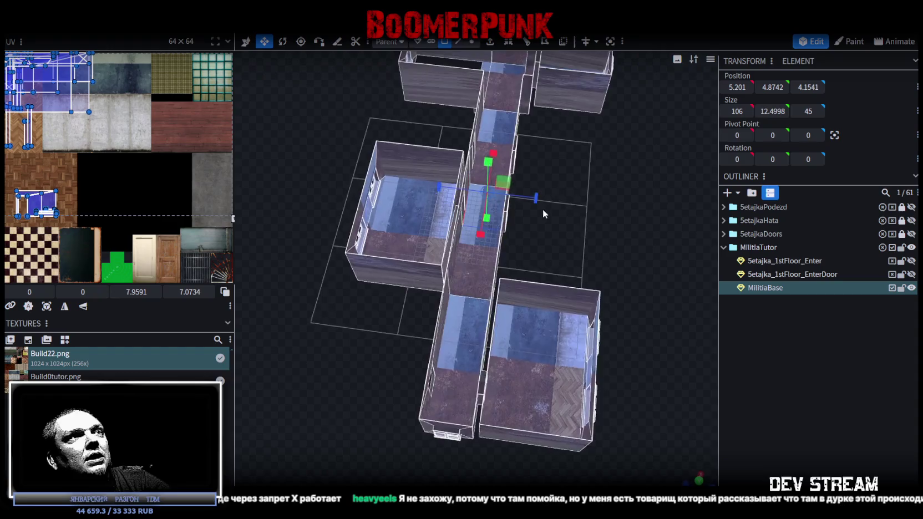
left_click(471, 354)
mouse_move(470, 354)
left_mouse_down()
mouse_move(544, 283)
mouse_move(553, 246)
mouse_move(479, 248)
left_mouse_up()
left_click(478, 249, "shift")
left_click(473, 166, "shift")
mouse_move(473, 166)
right_mouse_down()
mouse_move(543, 193)
mouse_move(502, 236)
right_mouse_up()
Select a pair of neighbouring hallway floor faces and look down over the building.
left_click_drag(566, 299, 585, 310)
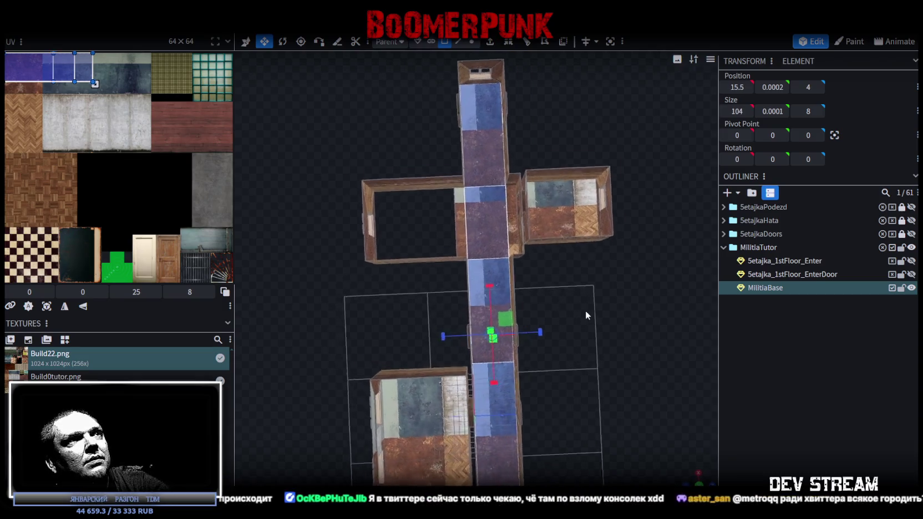
scroll(595, 299, "up", 3)
left_click(444, 173, "shift")
left_click(442, 179, "shift")
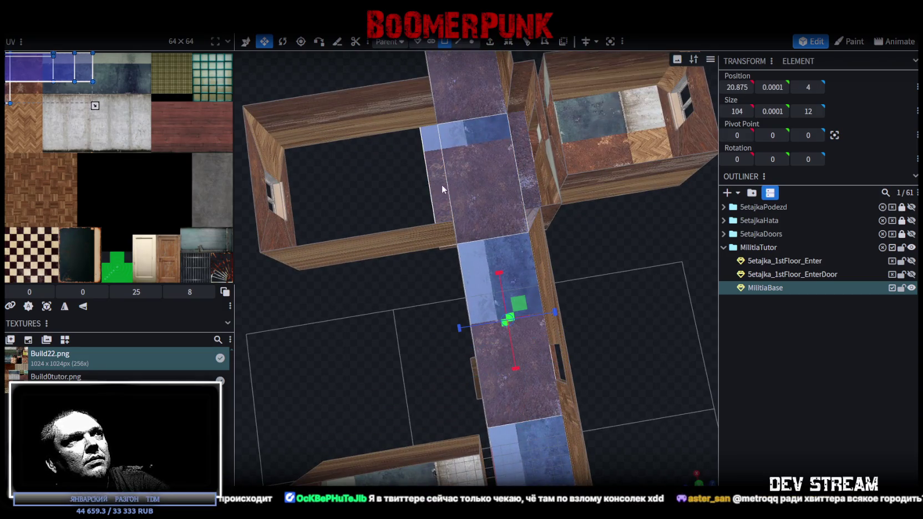
scroll(559, 347, "down", 3)
mouse_move(559, 347)
left_mouse_down()
mouse_move(584, 300)
mouse_move(582, 338)
mouse_move(564, 248)
left_mouse_up()
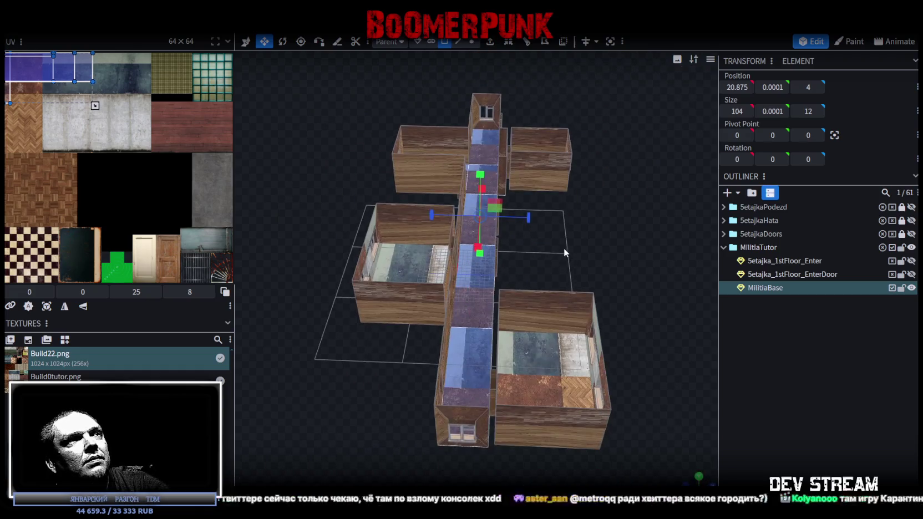
scroll(561, 281, "up", 2)
scroll(563, 296, "up", 2)
mouse_move(563, 295)
left_mouse_down()
mouse_move(520, 341)
mouse_move(602, 328)
mouse_move(664, 295)
mouse_move(668, 279)
mouse_move(479, 458)
left_mouse_up()
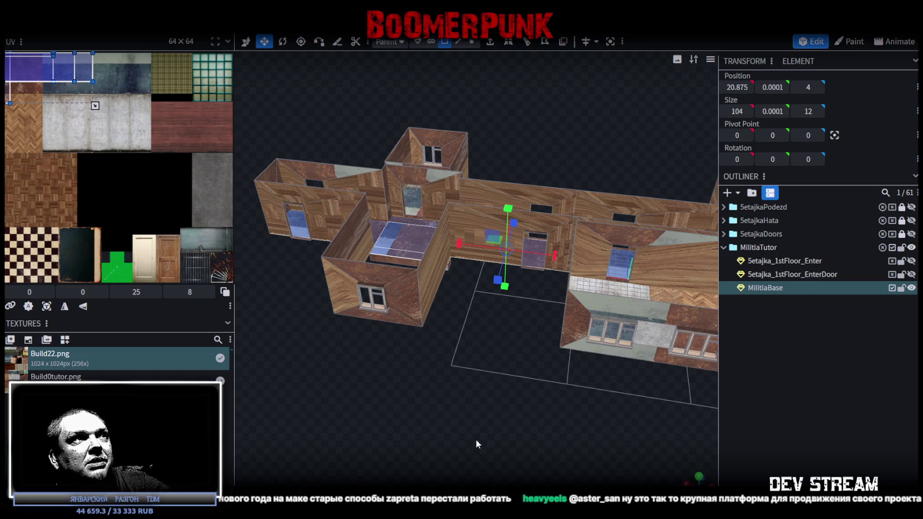
Slide the MilitiaBase corridor floor to position 14.0583, 0, 4 between the rooms.
mouse_move(463, 442)
left_mouse_down()
mouse_move(449, 398)
mouse_move(479, 425)
mouse_move(519, 394)
mouse_move(506, 394)
left_mouse_up()
left_click_drag(486, 362, 492, 365)
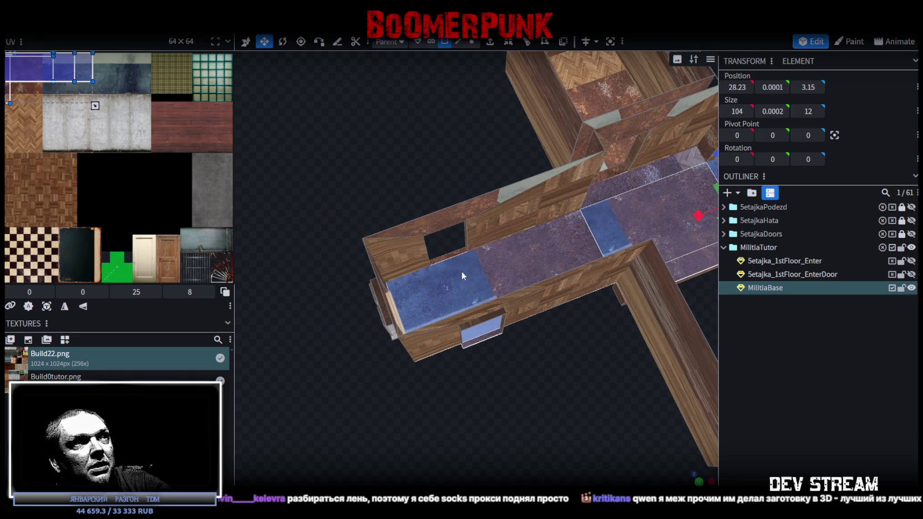
mouse_move(449, 259)
left_mouse_down()
mouse_move(504, 392)
mouse_move(447, 384)
mouse_move(624, 385)
mouse_move(537, 381)
mouse_move(487, 399)
mouse_move(531, 383)
mouse_move(472, 384)
left_mouse_up()
scroll(472, 383, "up", 3)
scroll(487, 373, "up", 2)
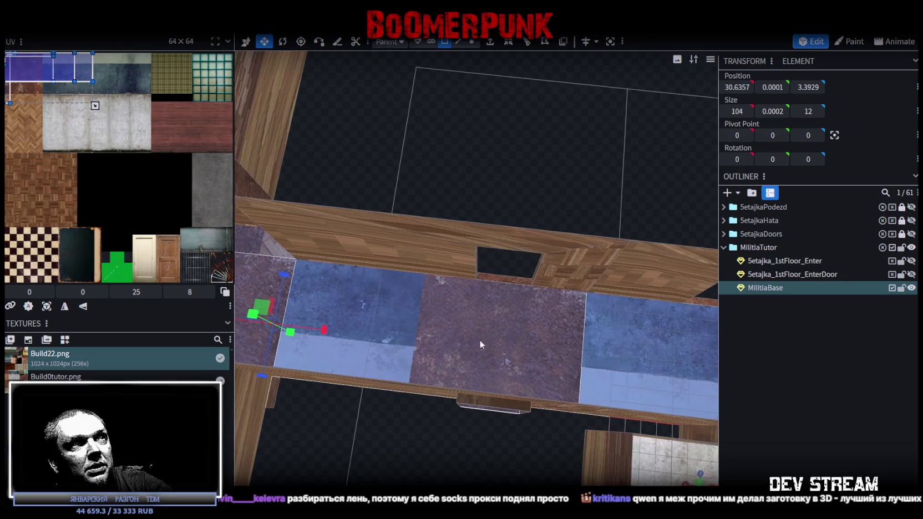
mouse_move(505, 283)
left_mouse_down()
mouse_move(461, 248)
mouse_move(451, 100)
mouse_move(467, 104)
left_mouse_up()
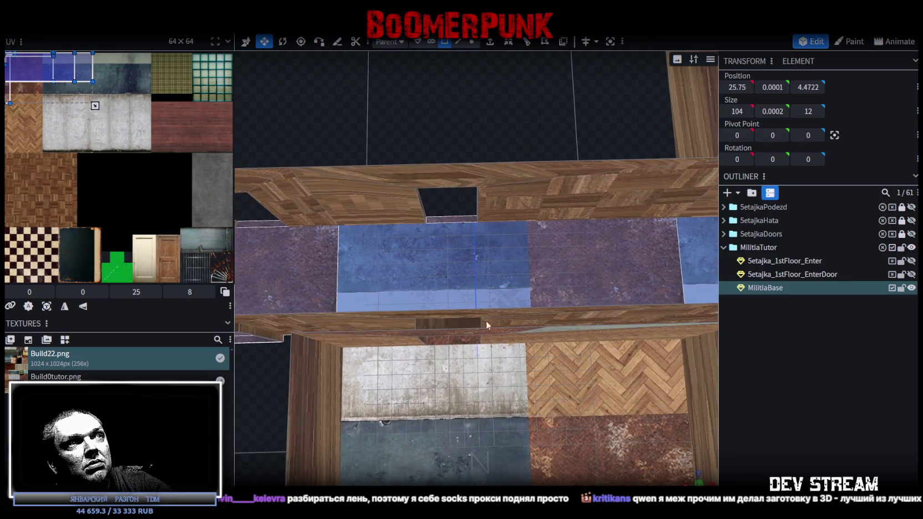
scroll(431, 341, "down", 3)
mouse_move(430, 336)
left_mouse_down()
mouse_move(593, 335)
mouse_move(559, 367)
mouse_move(563, 330)
left_mouse_up()
scroll(559, 367, "up", 3)
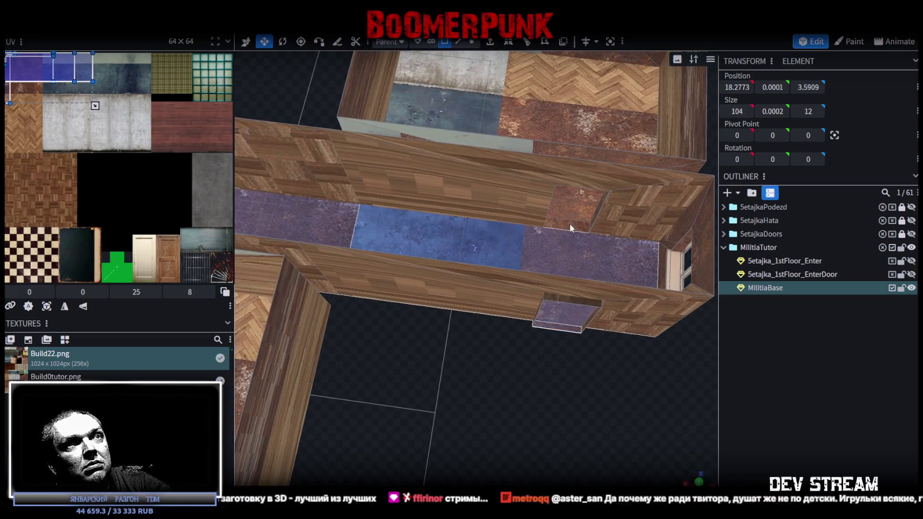
mouse_move(559, 222)
left_mouse_down()
mouse_move(521, 415)
mouse_move(542, 420)
left_mouse_up()
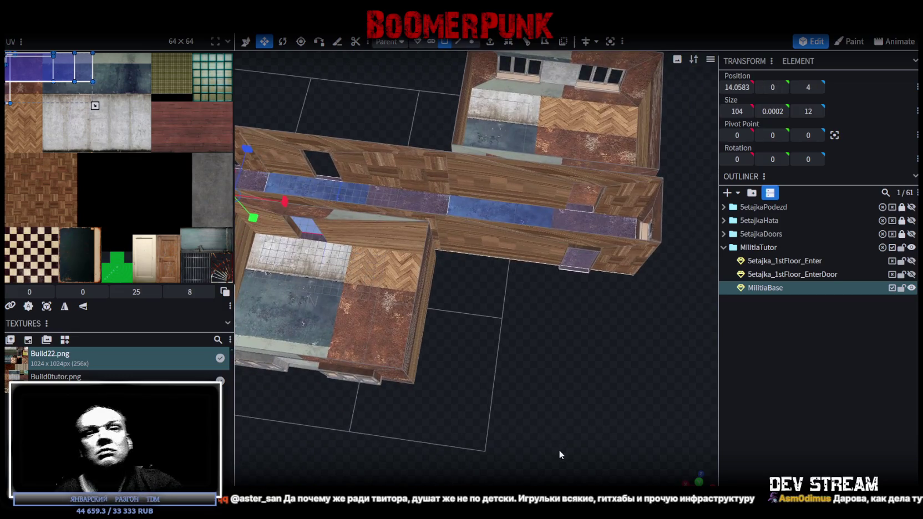
mouse_move(560, 449)
left_mouse_down()
mouse_move(563, 435)
mouse_move(544, 433)
left_mouse_up()
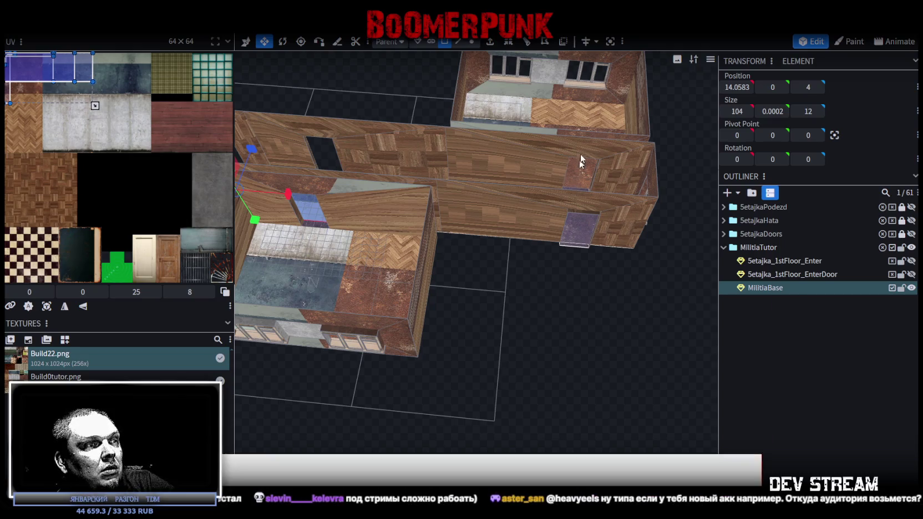
Switch to the browser showing YouTube and maximize its window.
key("alt+Tab")
key("super+Up")
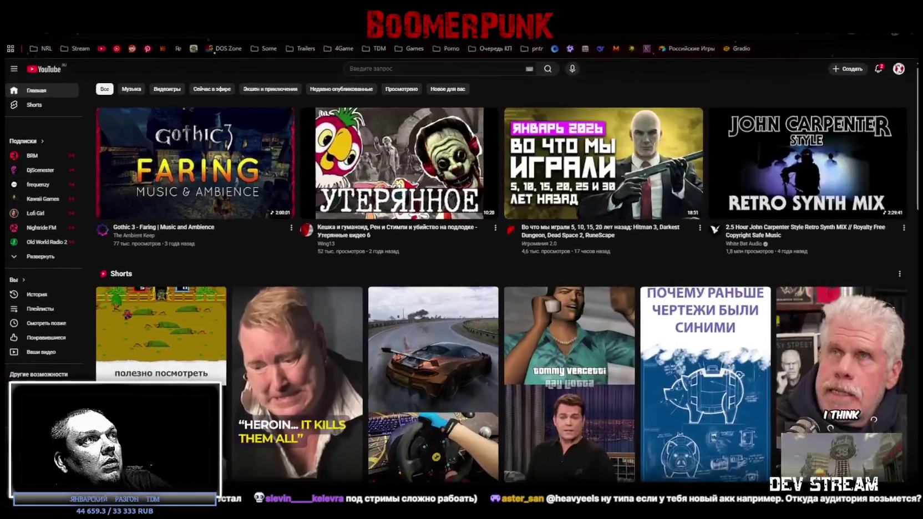
scroll(221, 248, "down", 3)
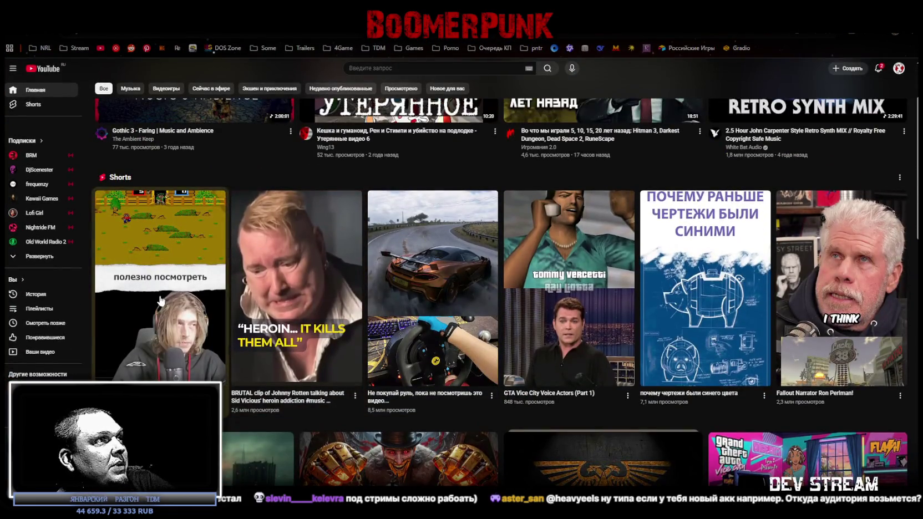
left_click(160, 278)
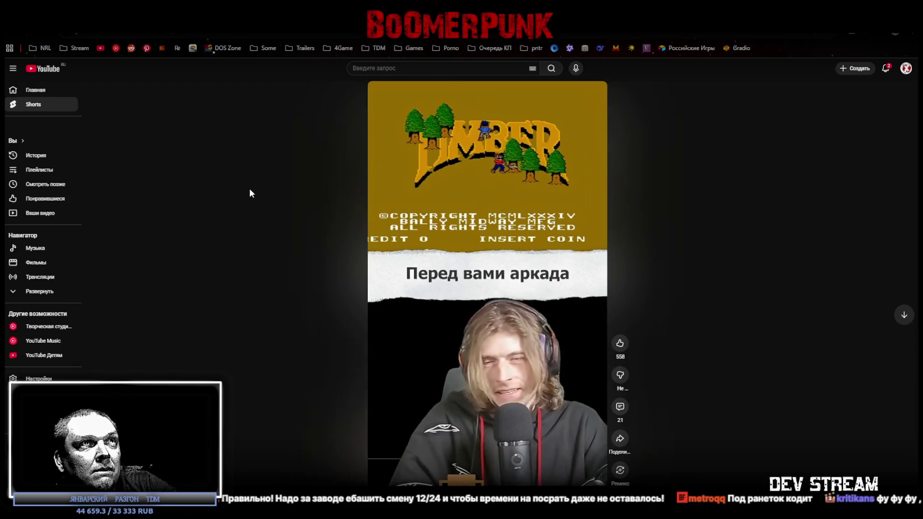
left_click(468, 352)
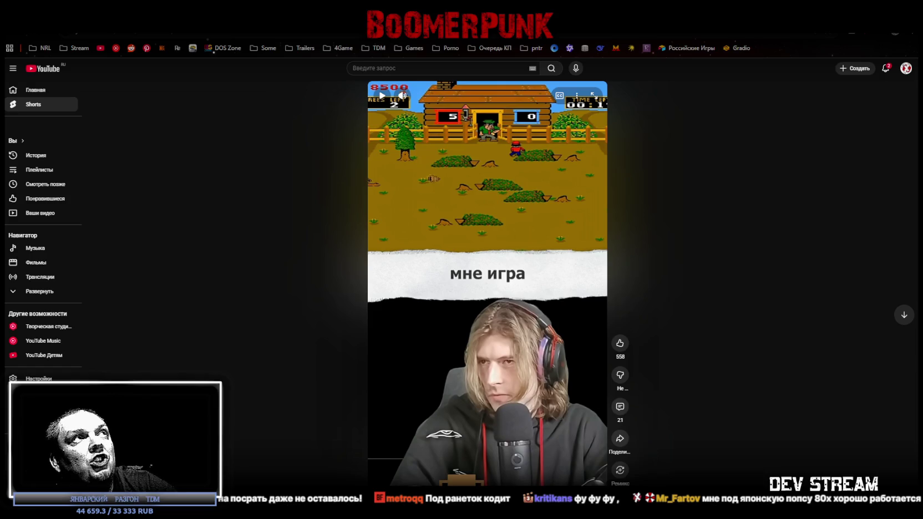
key("alt+Left")
scroll(220, 381, "down", 5)
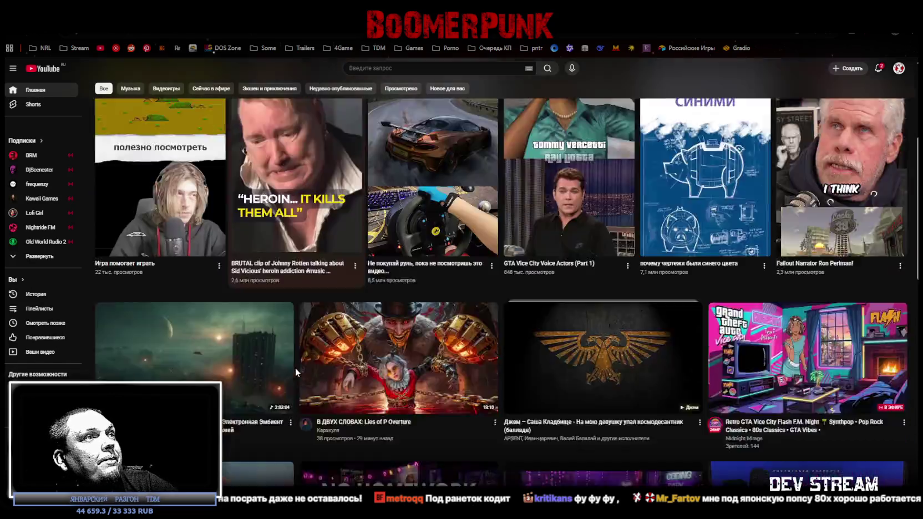
mouse_move(193, 198)
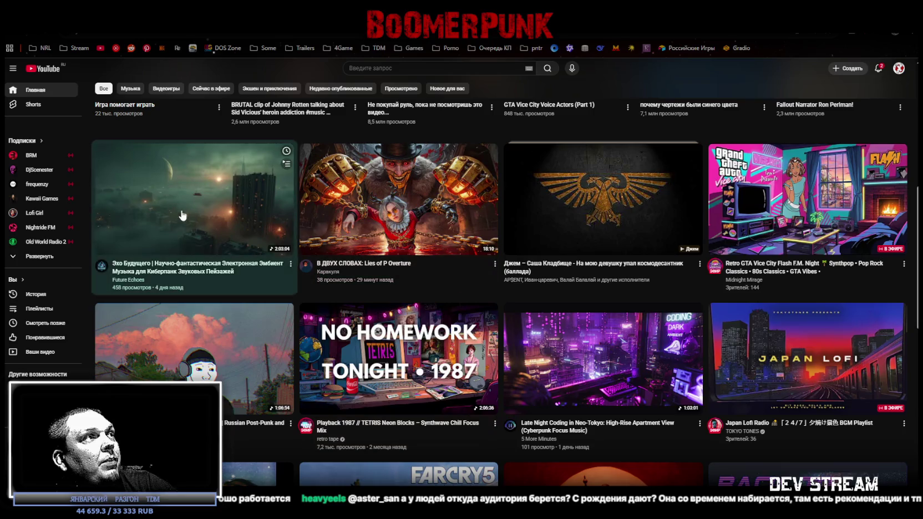
left_click(183, 211)
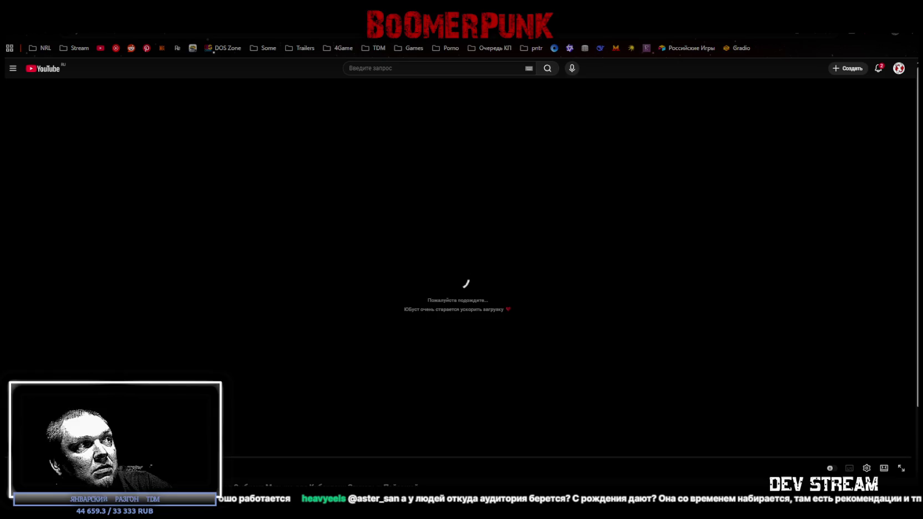
mouse_move(457, 289)
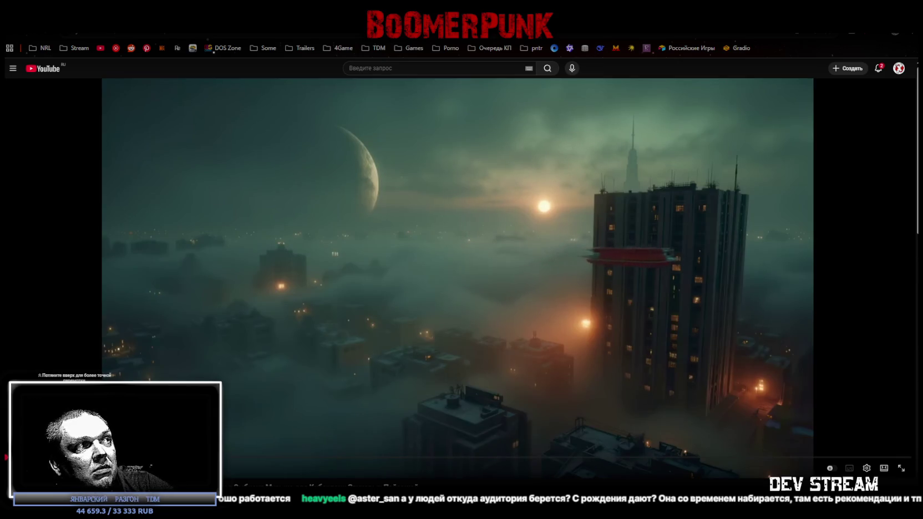
left_click_drag(227, 457, 229, 455)
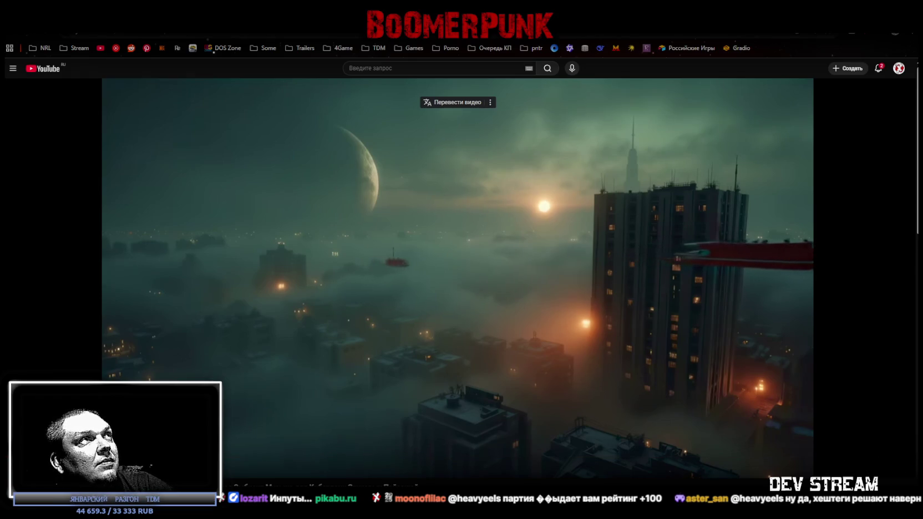
key("alt+Left")
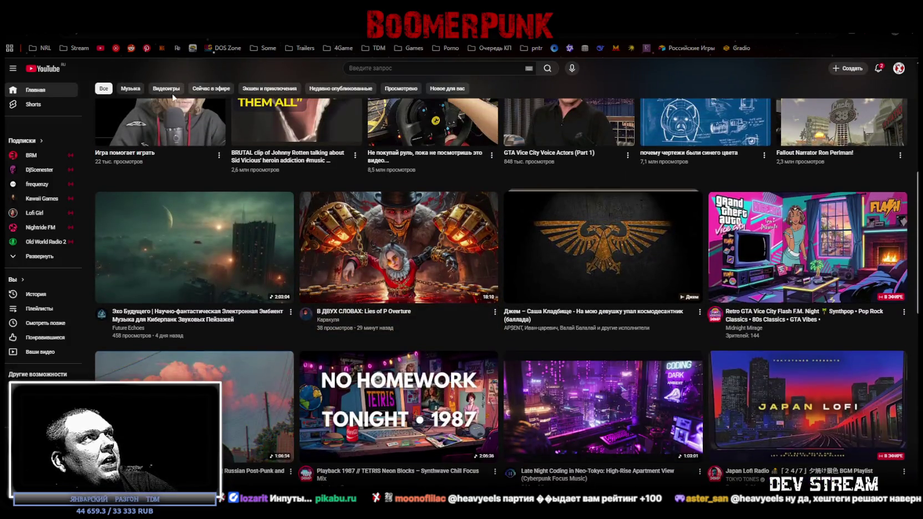
Filter the feed to Музыка, scroll down and play The Gate | Dead Tunnels ambience.
left_click(139, 90)
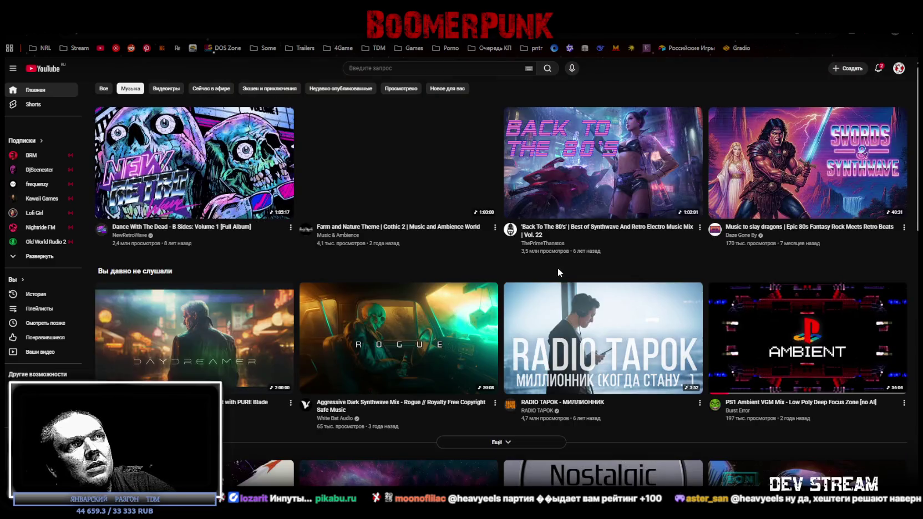
scroll(503, 276, "down", 4)
scroll(502, 276, "down", 5)
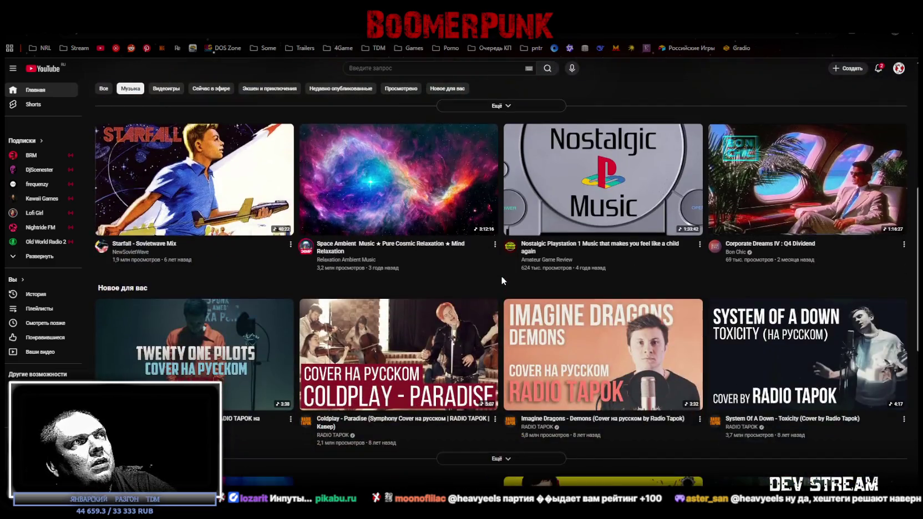
scroll(501, 276, "down", 5)
scroll(501, 278, "down", 3)
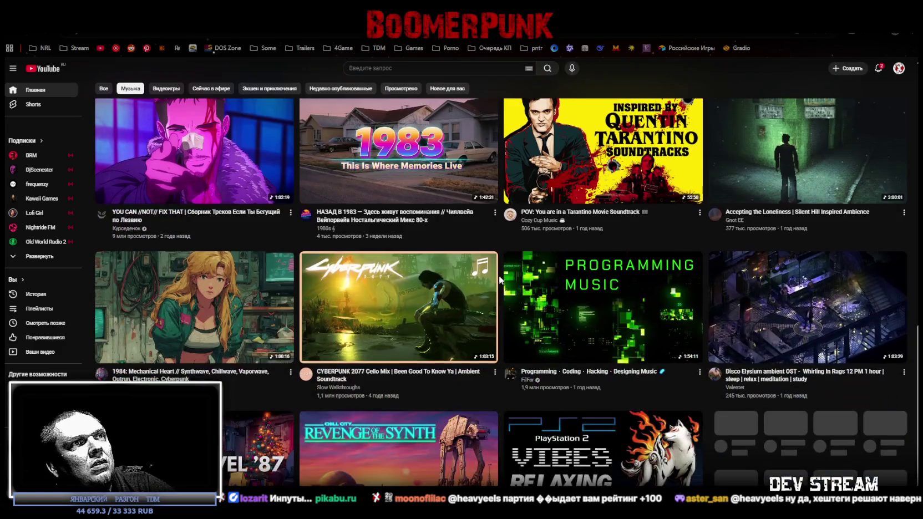
scroll(499, 277, "down", 2)
scroll(498, 279, "down", 3)
scroll(494, 282, "down", 3)
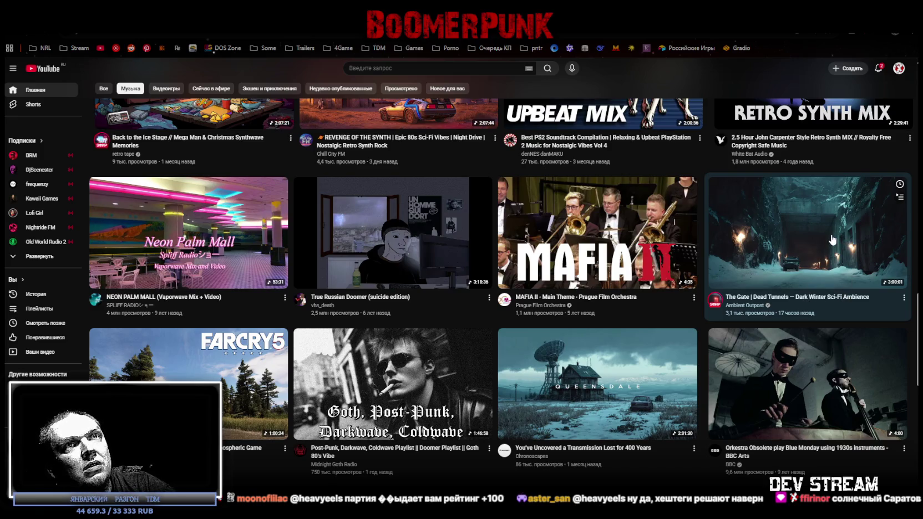
left_click(833, 240)
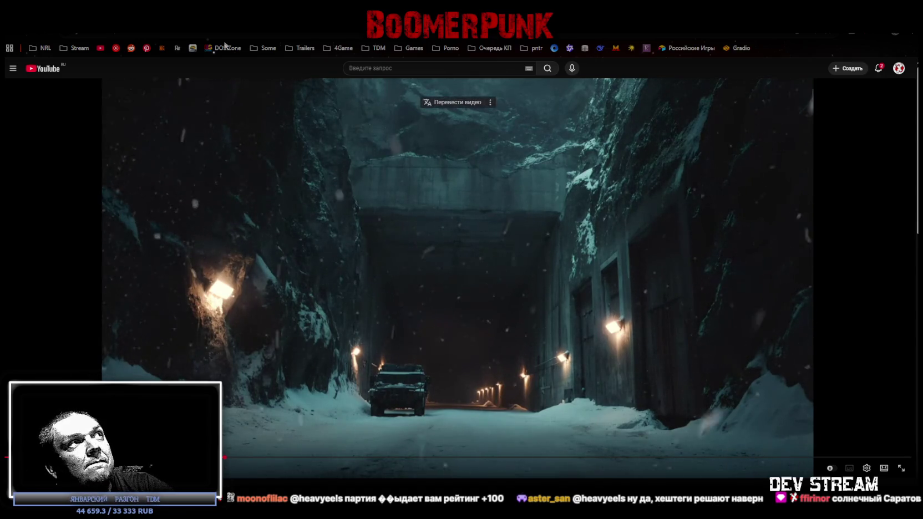
Switch from the YouTube ambience video back to the Blockbench building model.
key("alt+Tab")
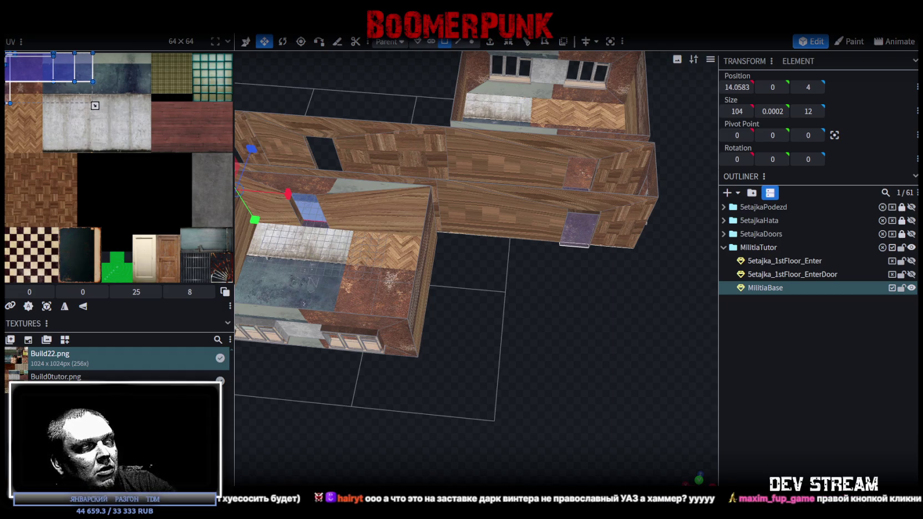
Open the shared game clip in the Telegram chat full-screen.
left_click(420, 294)
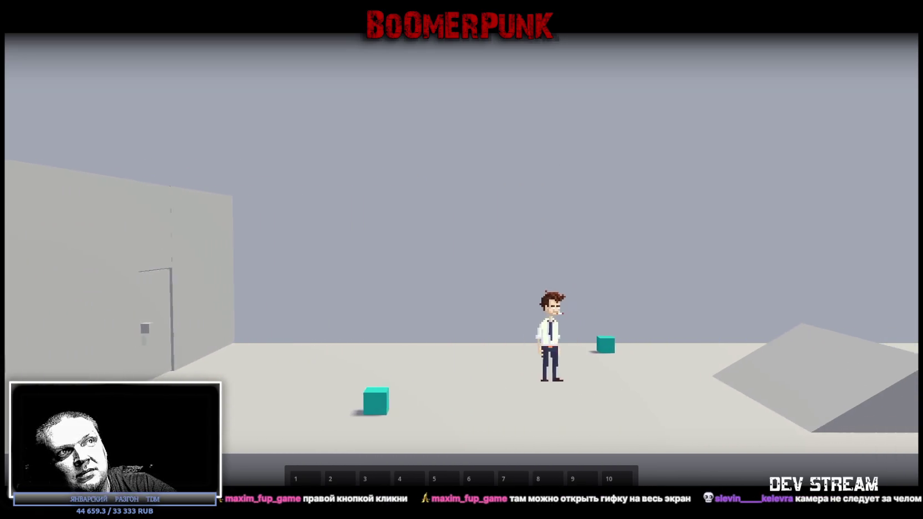
Watch the character moving in the grey test level, then close the clip back to the chat.
key("a")
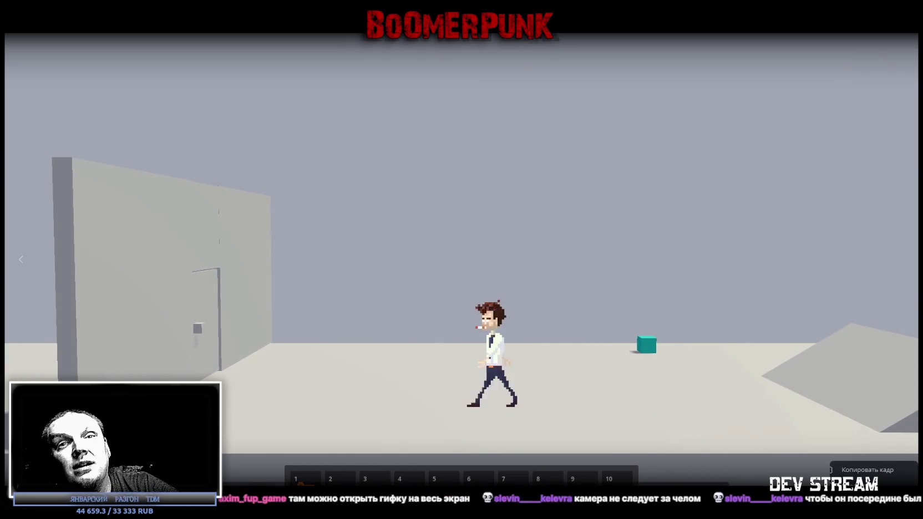
key("d")
key("a")
key("d")
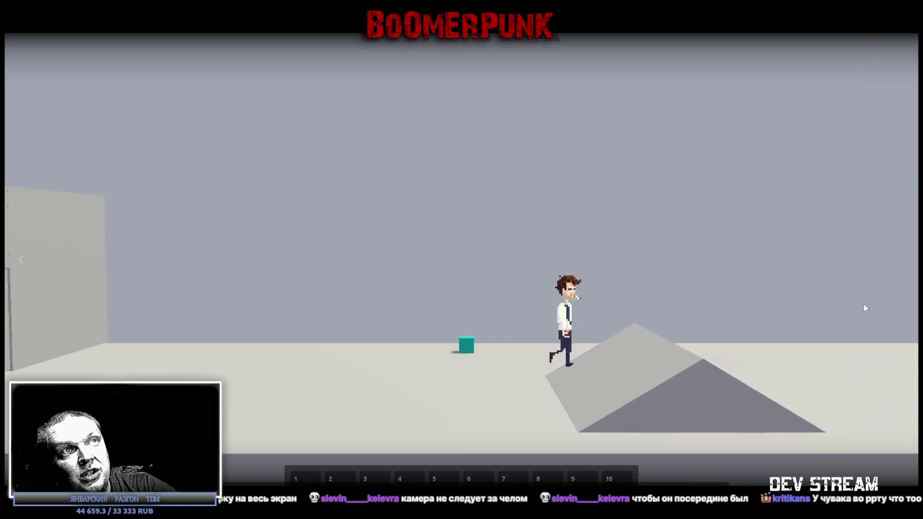
key("a")
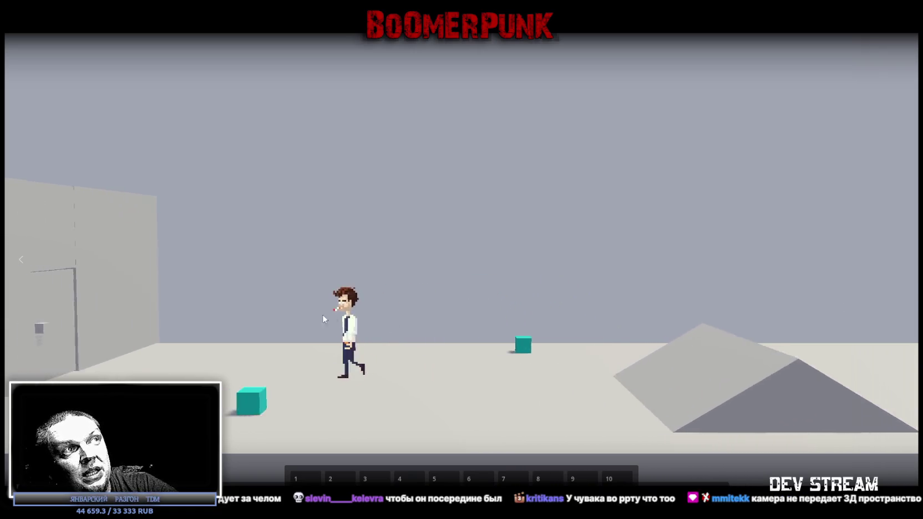
key("d")
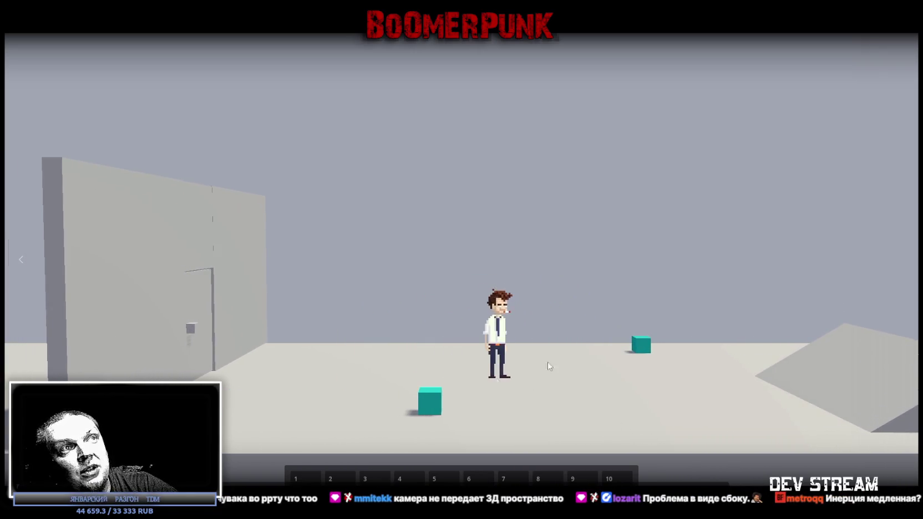
key("a")
key("d")
key("a")
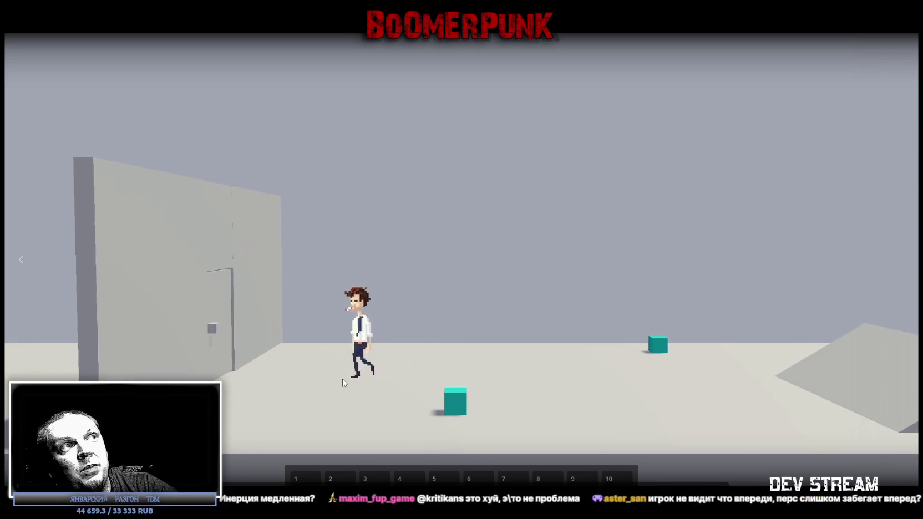
key("a")
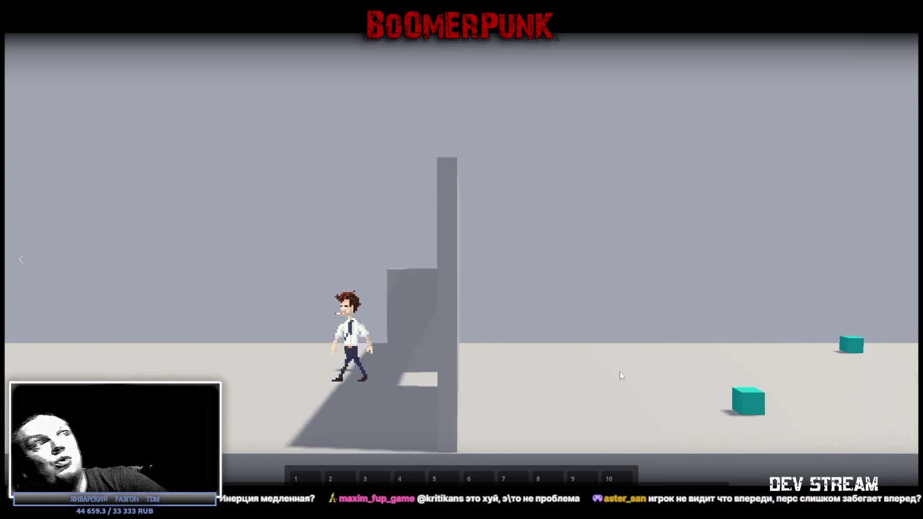
key("alt+Tab")
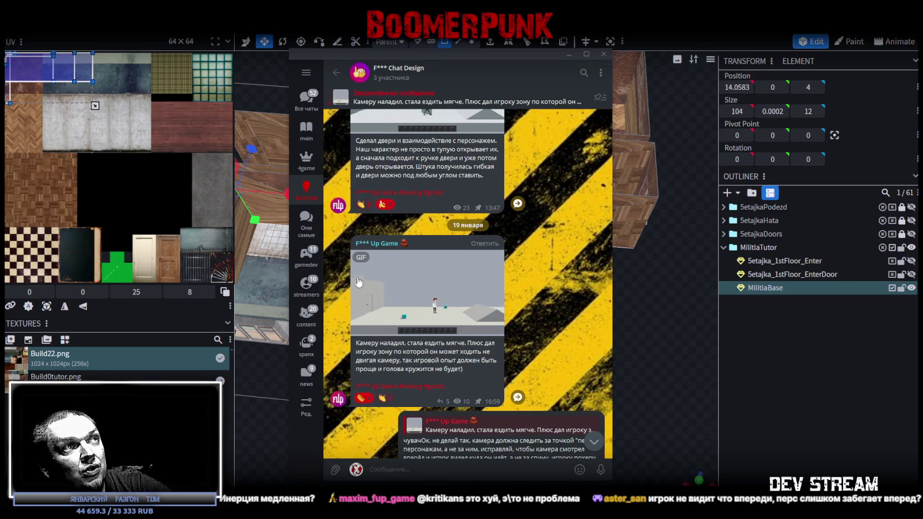
Nudge the Telegram chat window slightly, then hide it with Ctrl+W.
left_click_drag(383, 55, 381, 59)
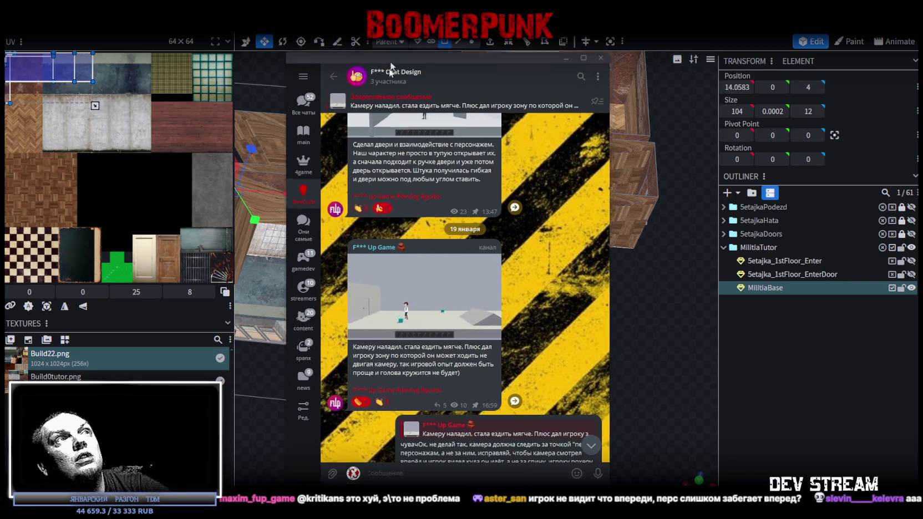
key("ctrl+w")
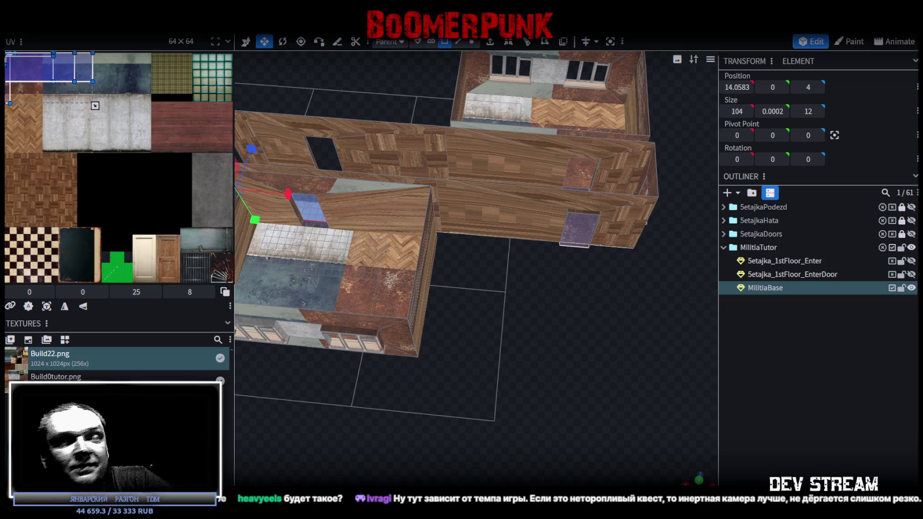
Orbit to a top-down view and project the corridor floor's UVs from that view.
scroll(454, 335, "down", 5)
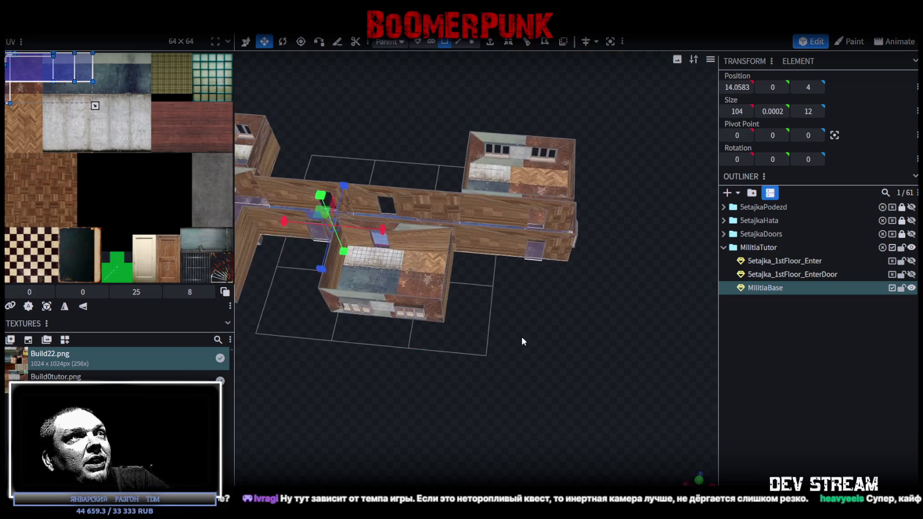
left_click_drag(522, 336, 537, 347)
left_click_drag(516, 386, 682, 461)
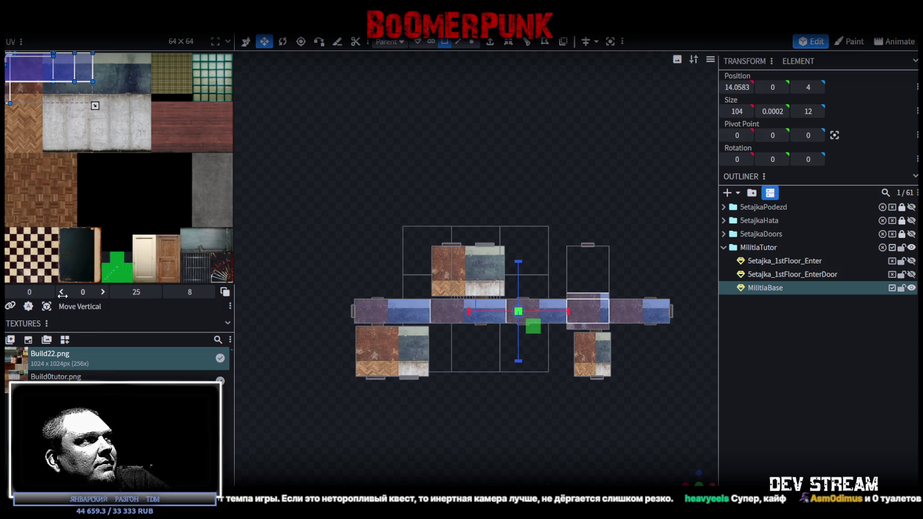
left_click(47, 306)
Widen the UV editor and move the corridor floor UV strip onto the atlas's blue band.
left_click_drag(233, 143, 459, 175)
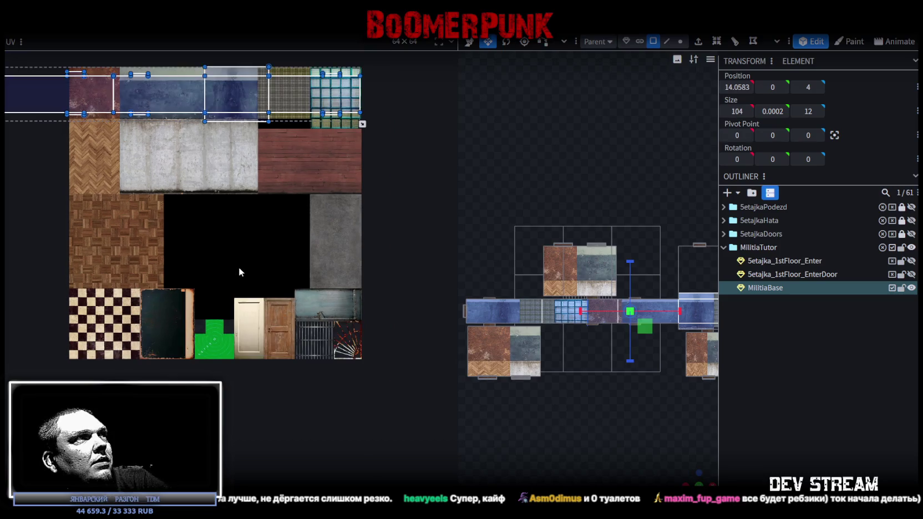
scroll(233, 230, "down", 2)
middle_click_drag(230, 234, 255, 262)
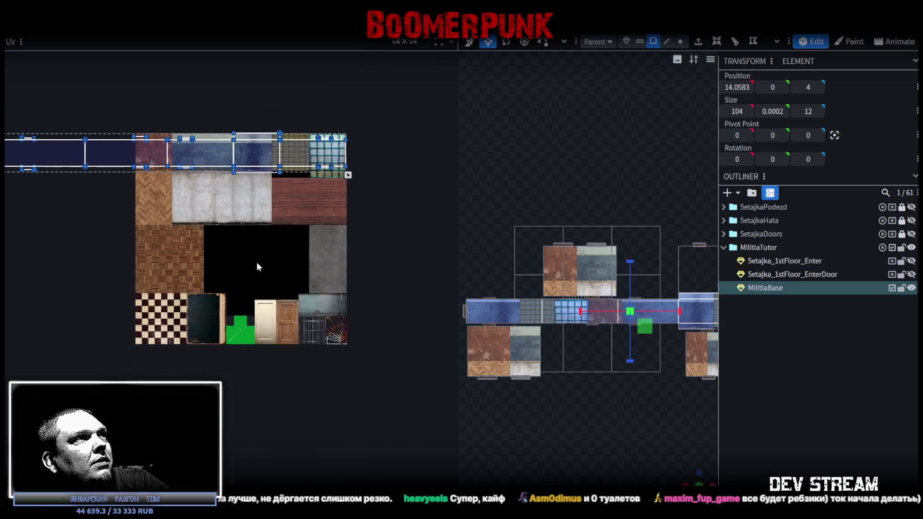
left_click_drag(273, 177, 294, 218)
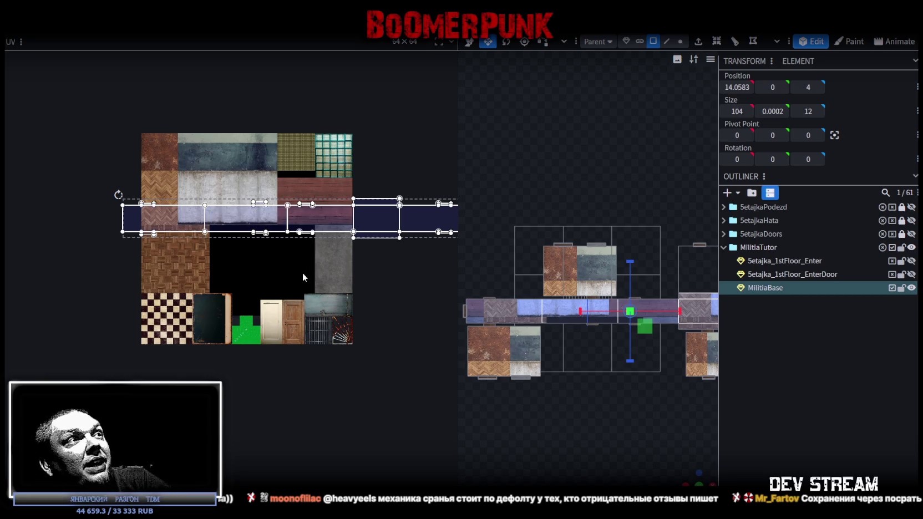
Reproject all corridor floor UV faces from the top view and shift the strip across the atlas.
scroll(288, 247, "down", 2)
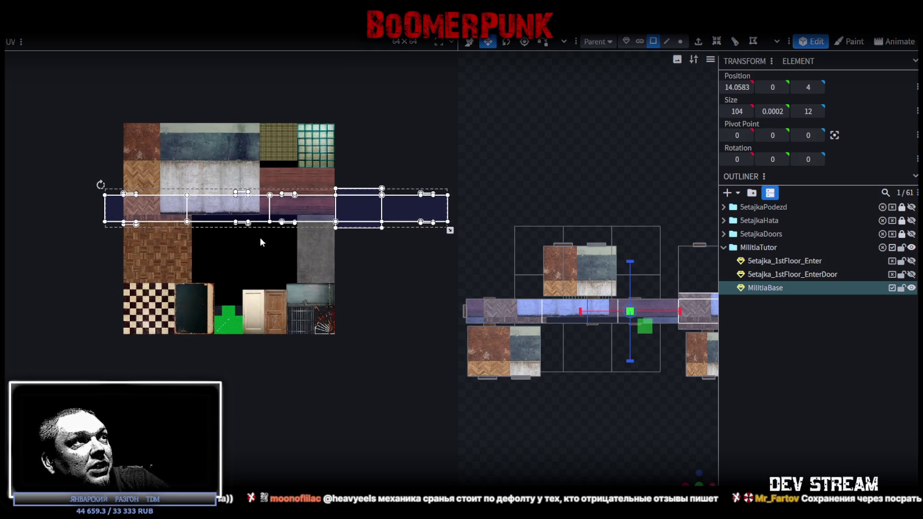
left_click_drag(263, 235, 89, 190)
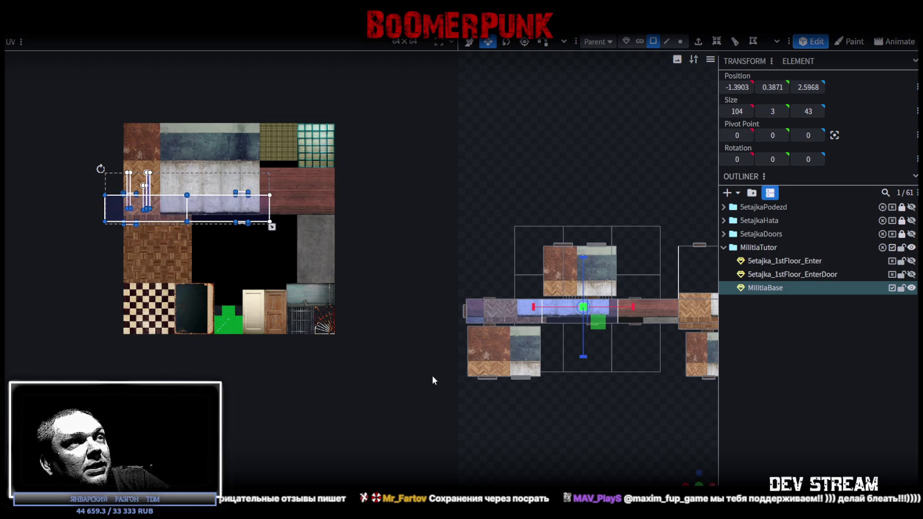
left_click_drag(457, 361, 378, 364)
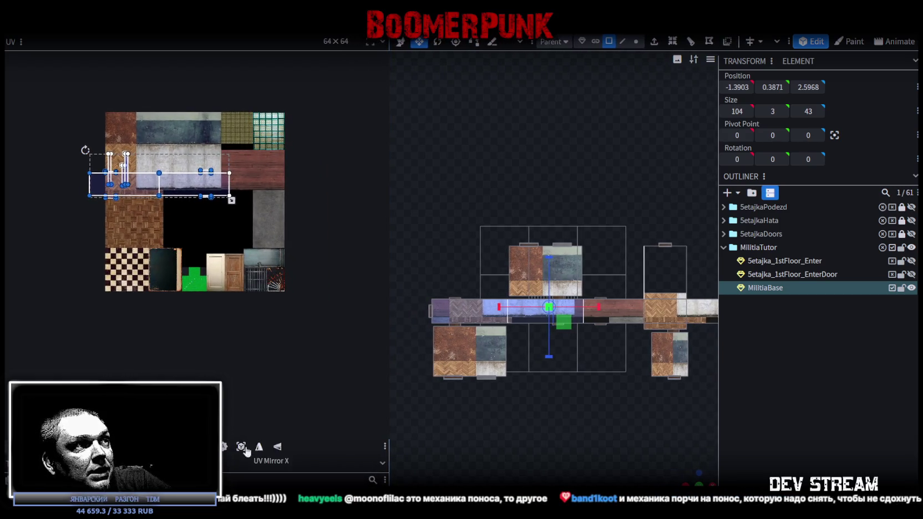
left_click(241, 447)
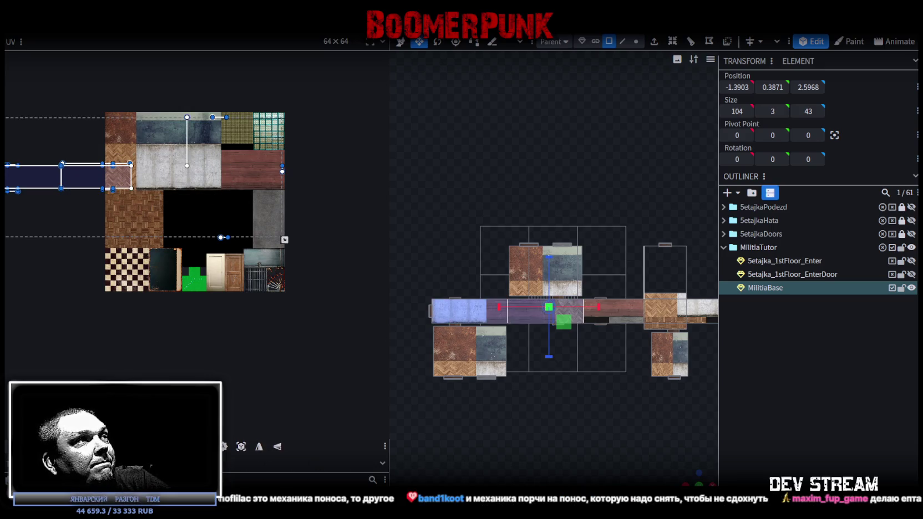
left_click(207, 447)
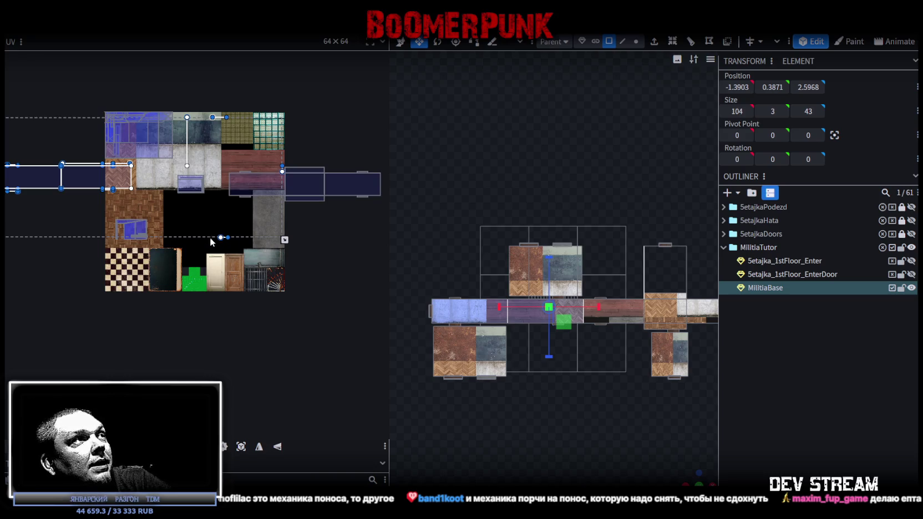
middle_click_drag(211, 244, 297, 216)
left_click_drag(289, 191, 299, 214)
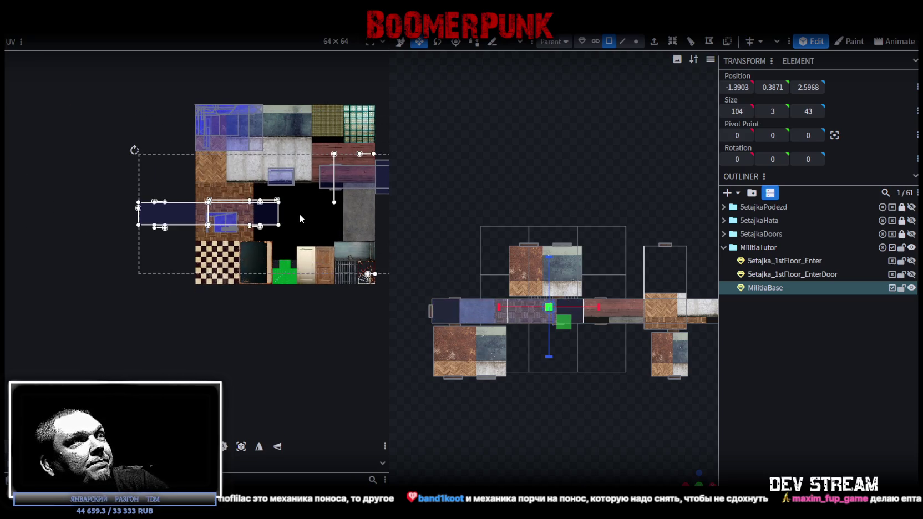
Turn the view top-down along the corridor and select the dark floor planes.
scroll(531, 363, "up", 2)
scroll(535, 364, "down", 2)
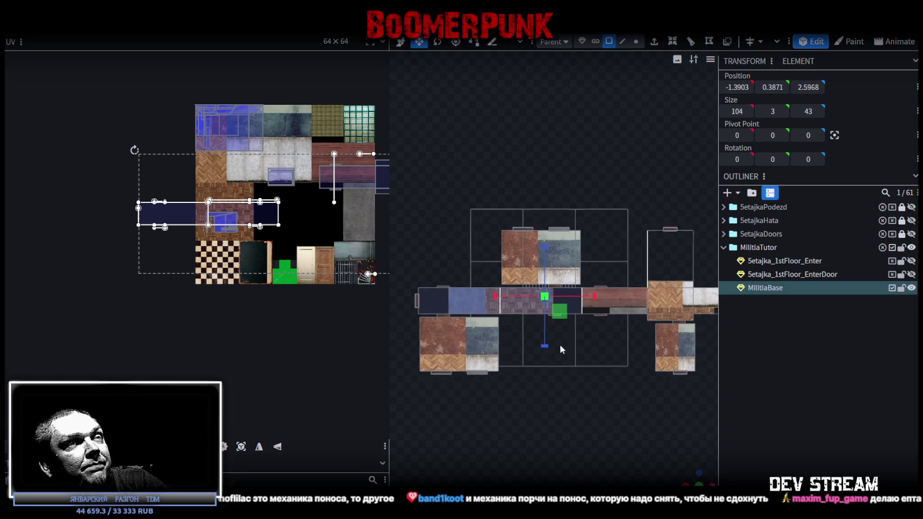
right_click_drag(559, 345, 550, 329)
scroll(565, 348, "down", 1)
left_click_drag(708, 459, 536, 363)
scroll(536, 364, "up", 2)
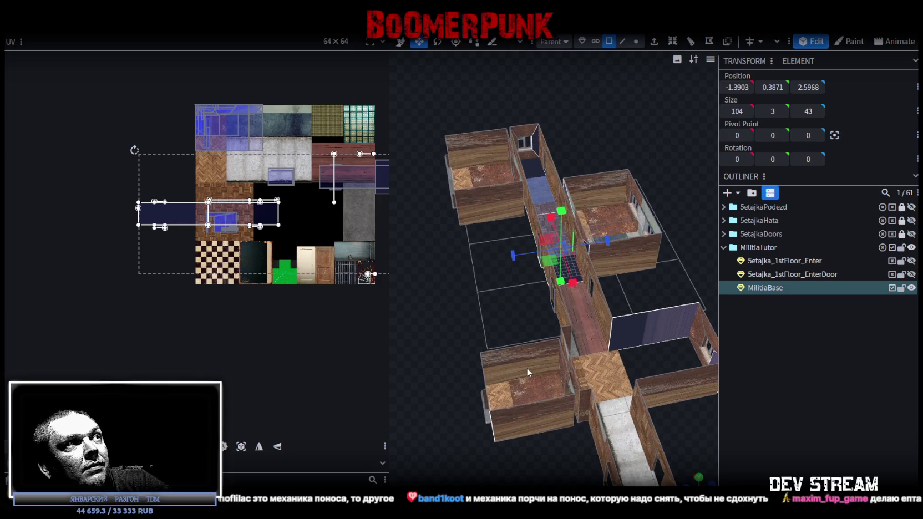
left_click_drag(527, 368, 506, 335)
scroll(511, 369, "up", 2)
mouse_move(510, 368)
left_mouse_down()
mouse_move(622, 427)
mouse_move(707, 349)
left_mouse_up()
scroll(708, 349, "up", 2)
left_click(442, 348)
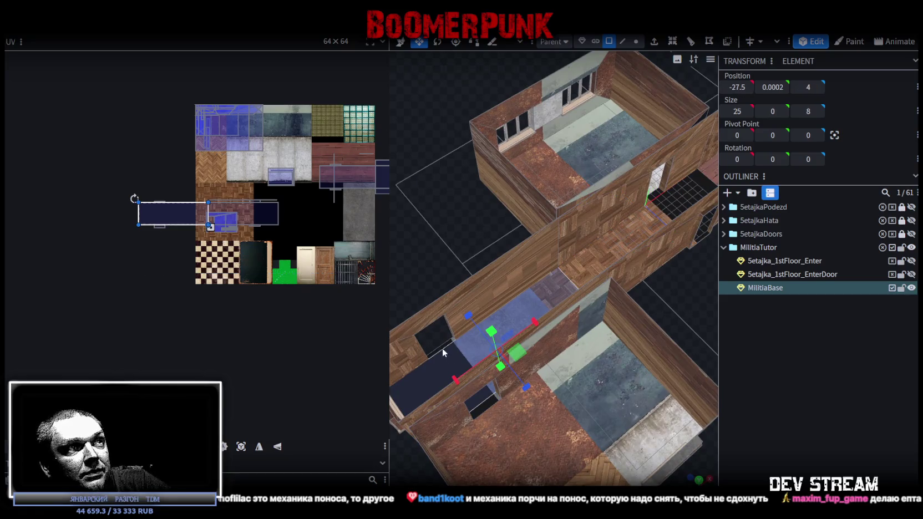
left_click(492, 403, "ctrl")
mouse_move(500, 399)
left_mouse_down()
mouse_move(628, 357)
mouse_move(604, 317)
mouse_move(551, 290)
left_mouse_up()
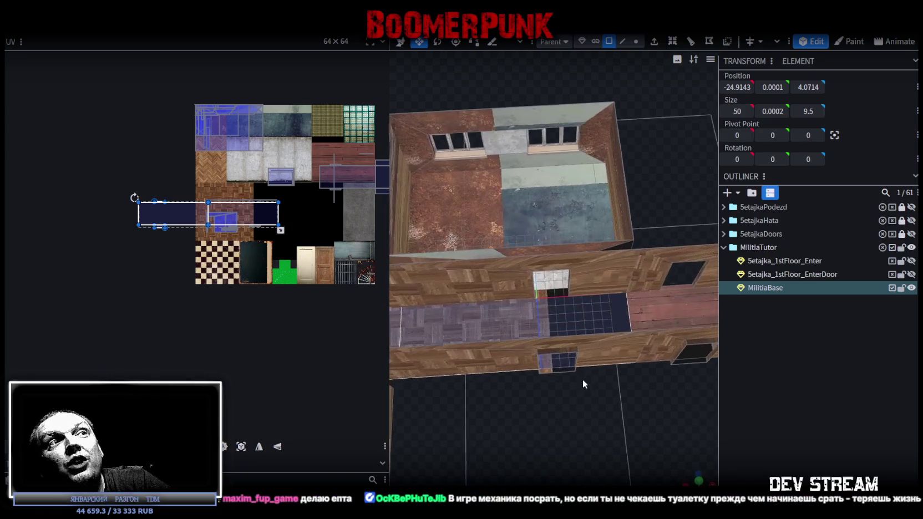
left_click(551, 291, "ctrl")
left_click(559, 366, "ctrl")
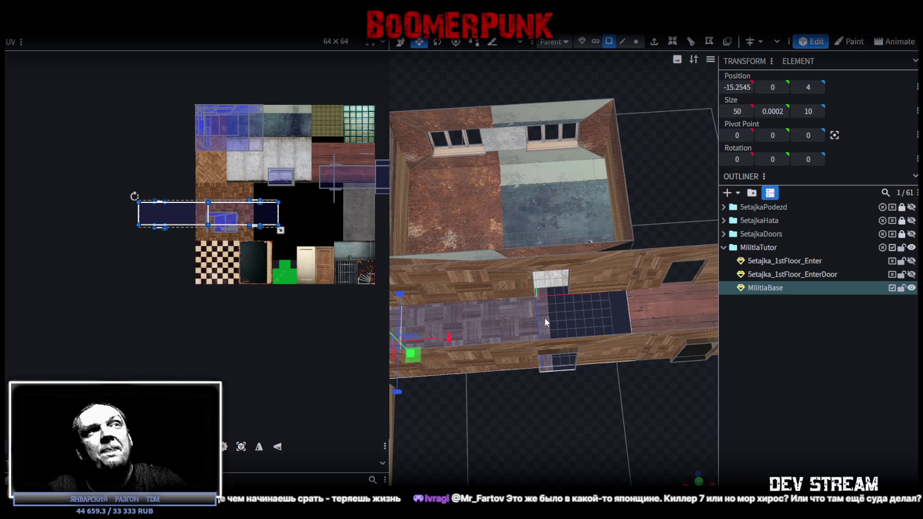
Project the small dark floor plane's UVs from directly above onto the atlas's dark bottom row.
left_click(240, 446)
left_click(698, 476)
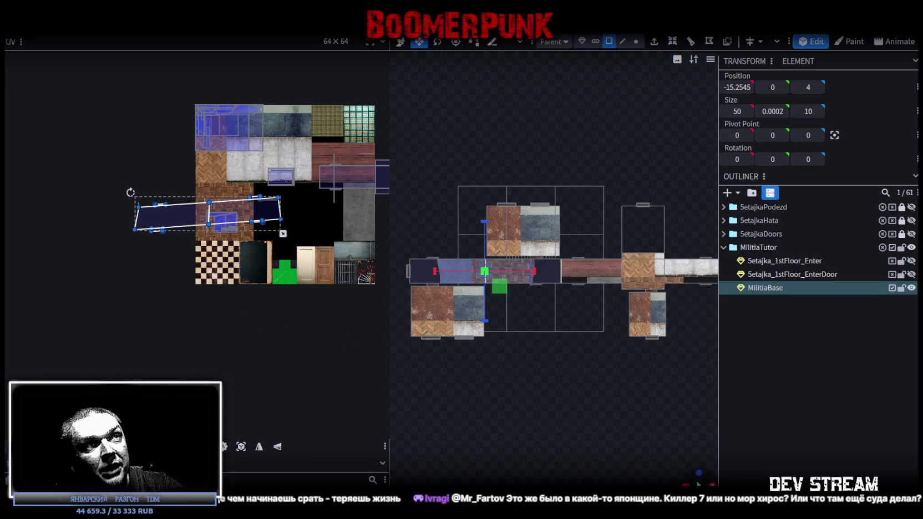
left_click(240, 447)
mouse_move(237, 216)
left_mouse_down()
mouse_move(316, 221)
mouse_move(319, 262)
left_mouse_up()
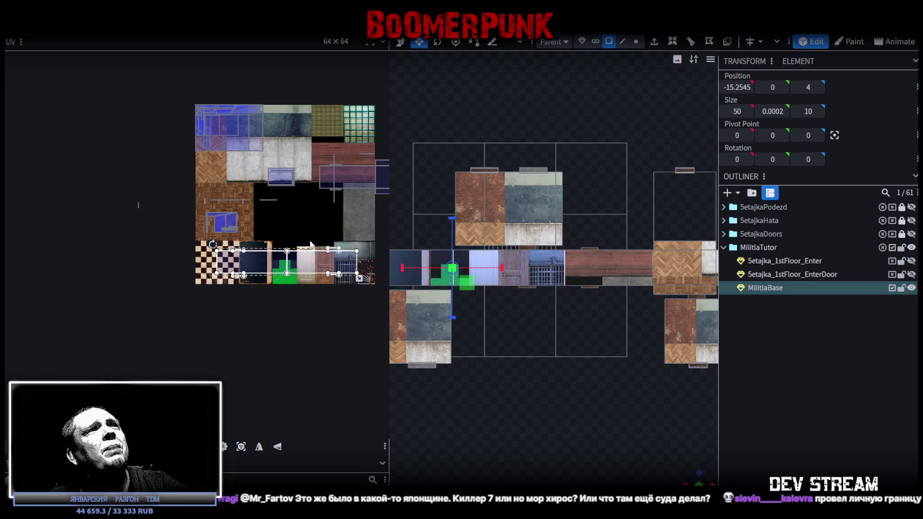
scroll(317, 258, "up", 1)
scroll(318, 258, "up", 1)
scroll(317, 257, "up", 1)
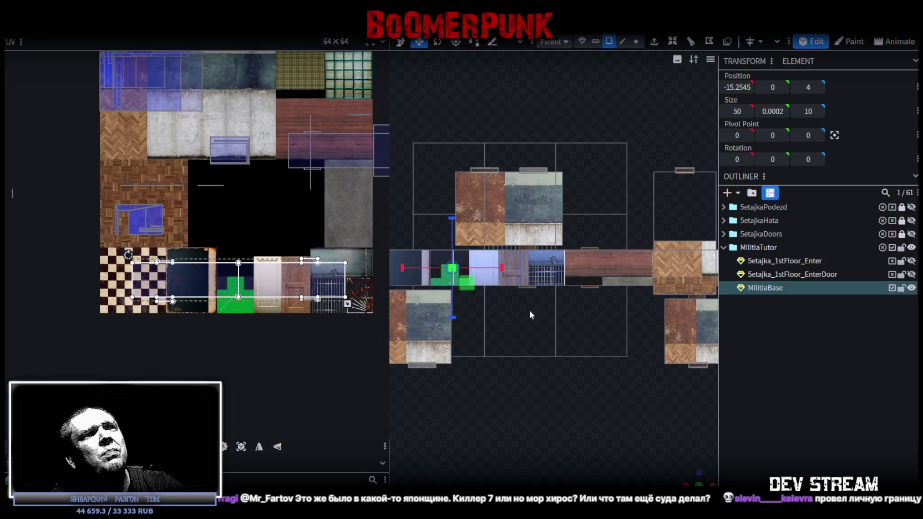
scroll(533, 409, "down", 2)
middle_click_drag(533, 409, 618, 266)
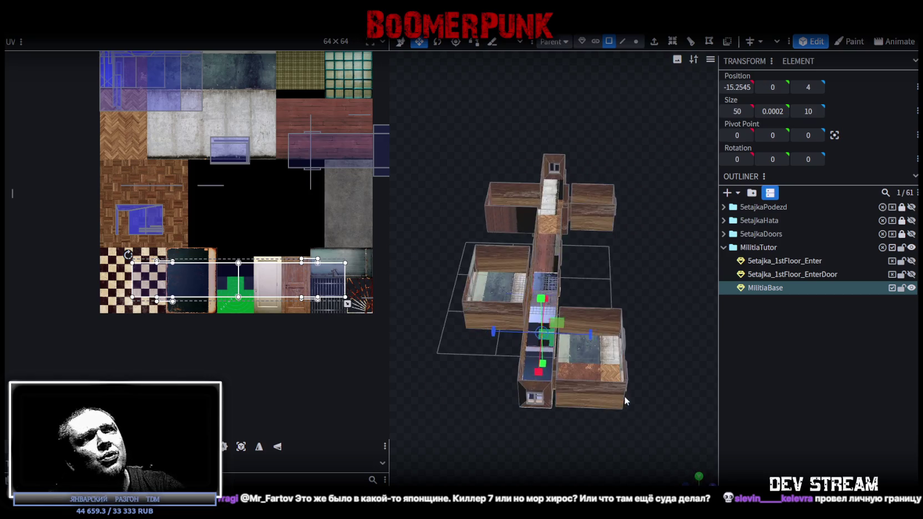
scroll(495, 339, "up", 3)
scroll(495, 344, "down", 2)
left_click(512, 329)
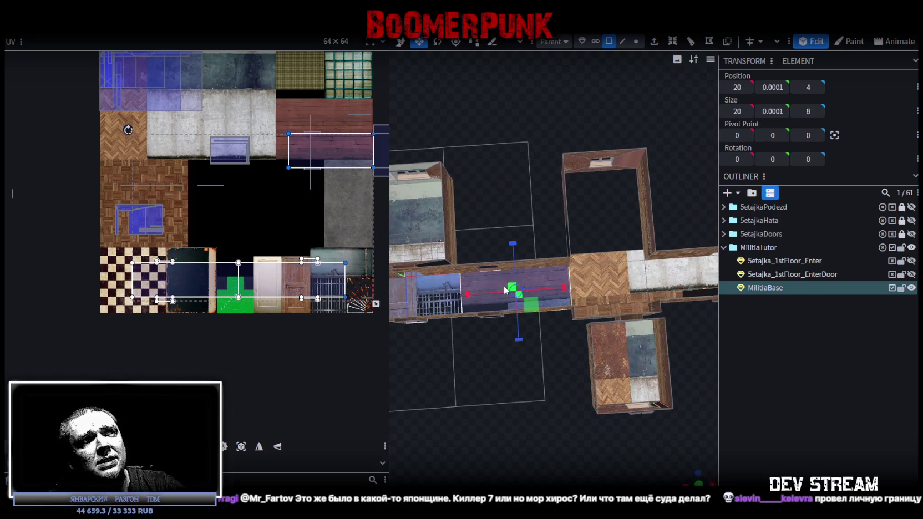
Select corridor floor segments, the herringbone floor and a wall piece to check their texturing.
scroll(472, 281, "up", 2)
scroll(432, 260, "up", 2)
left_click(426, 271)
mouse_move(471, 431)
middle_mouse_down()
mouse_move(449, 375)
mouse_move(566, 397)
mouse_move(518, 435)
mouse_move(493, 406)
middle_mouse_up()
left_click(435, 370)
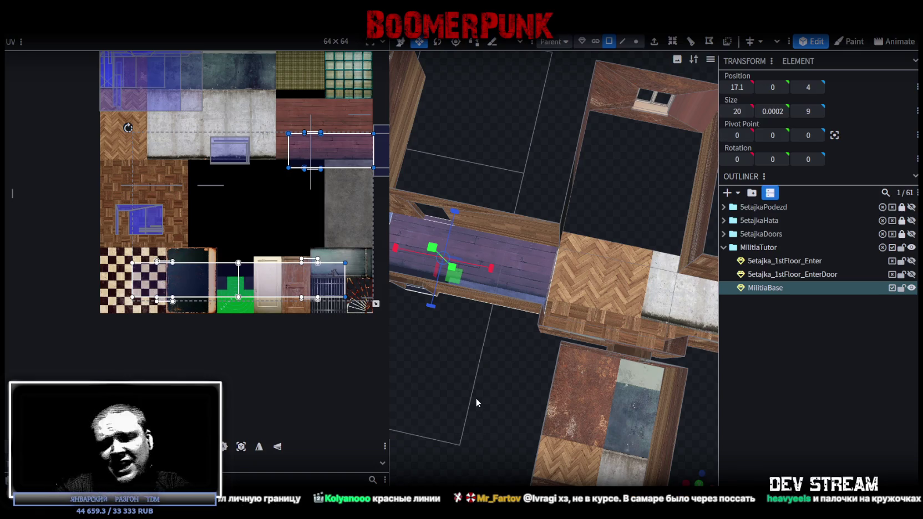
middle_click_drag(471, 398, 517, 290)
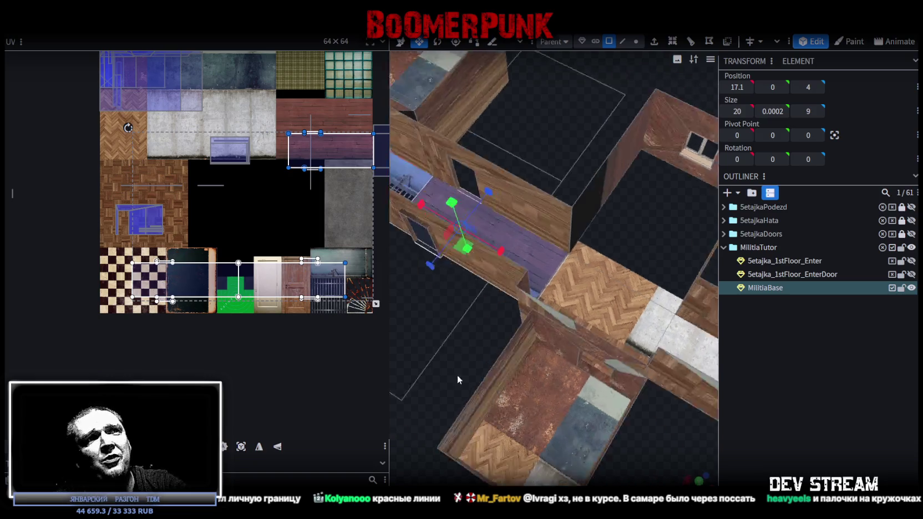
left_click(564, 321, "shift")
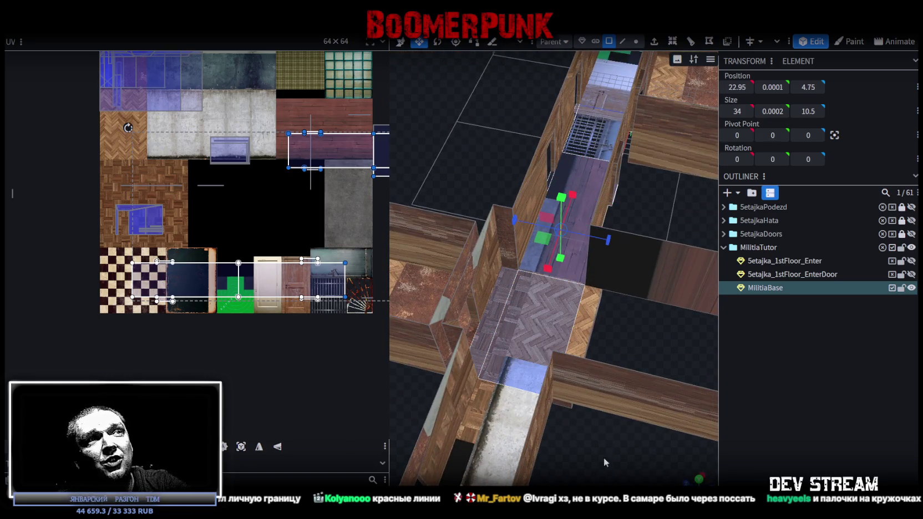
middle_click_drag(603, 458, 582, 304)
middle_click_drag(561, 343, 551, 291)
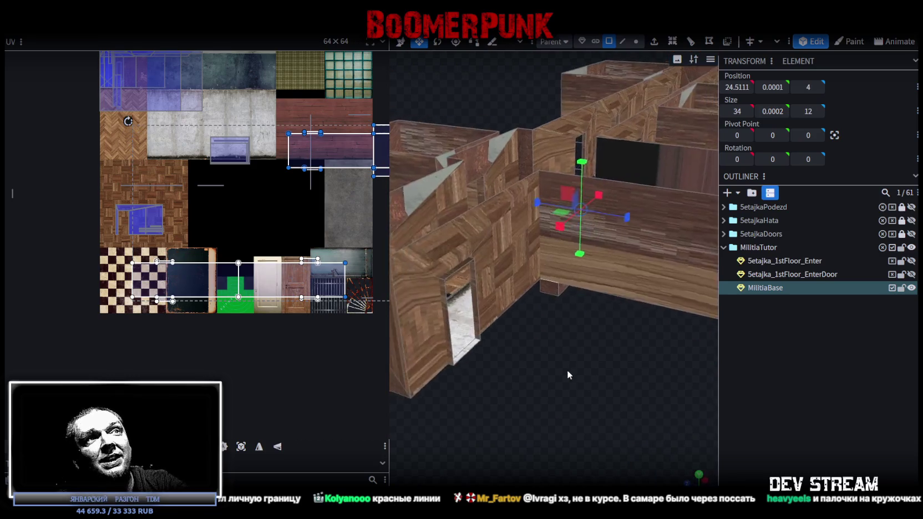
left_click(551, 291)
middle_click_drag(624, 398, 425, 409)
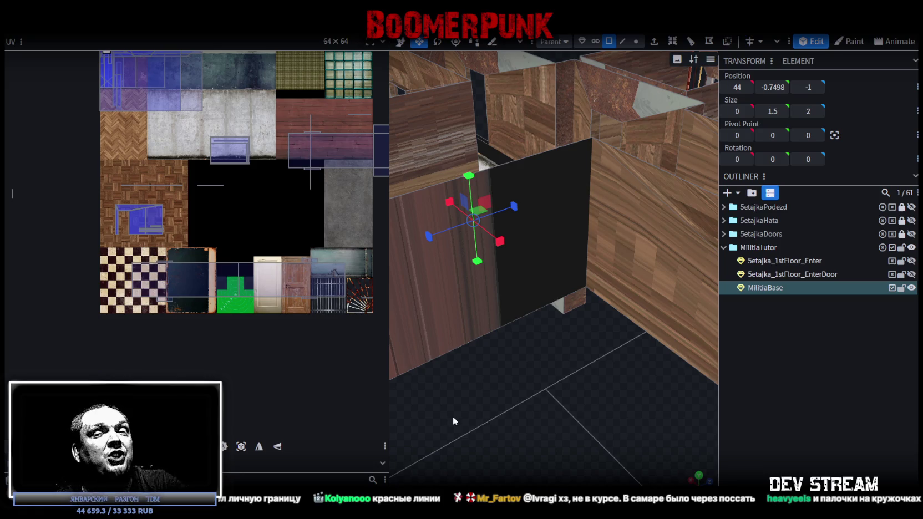
left_click(579, 302)
Extend the corridor floor element's depth from 8 to 9 and lengthen it to 54.
middle_click_drag(537, 416, 642, 419)
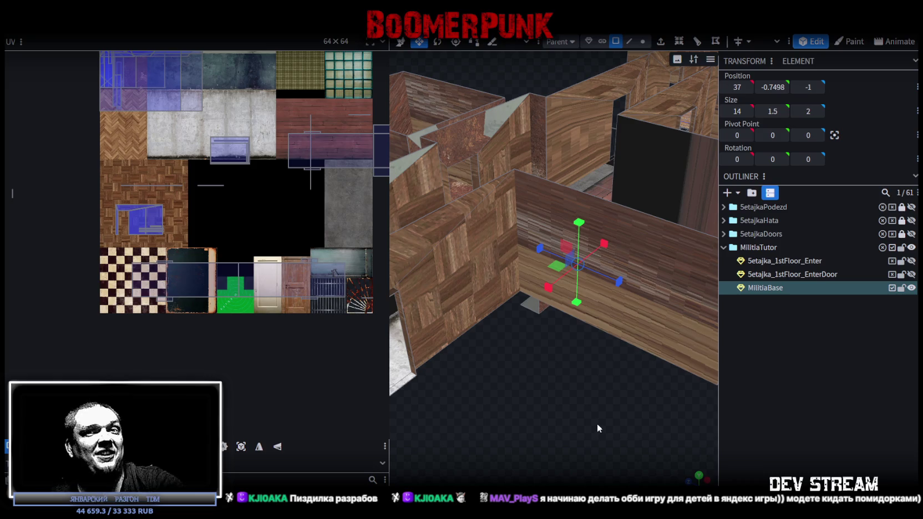
mouse_move(533, 423)
middle_mouse_down()
mouse_move(535, 436)
mouse_move(602, 412)
middle_mouse_up()
left_click(451, 357)
left_click_drag(451, 358, 477, 338)
mouse_move(595, 407)
middle_mouse_down()
mouse_move(501, 424)
mouse_move(519, 391)
middle_mouse_up()
scroll(516, 379, "up", 2)
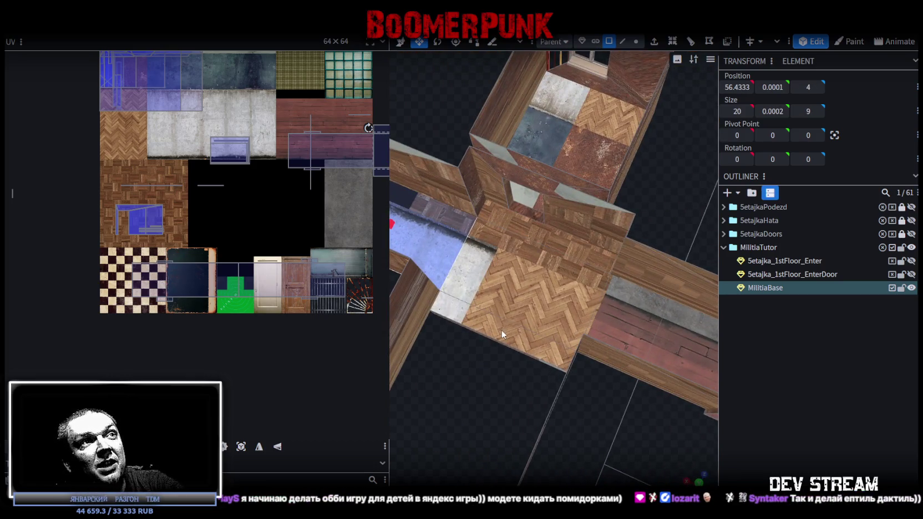
left_click_drag(502, 334, 569, 248)
scroll(609, 442, "down", 2)
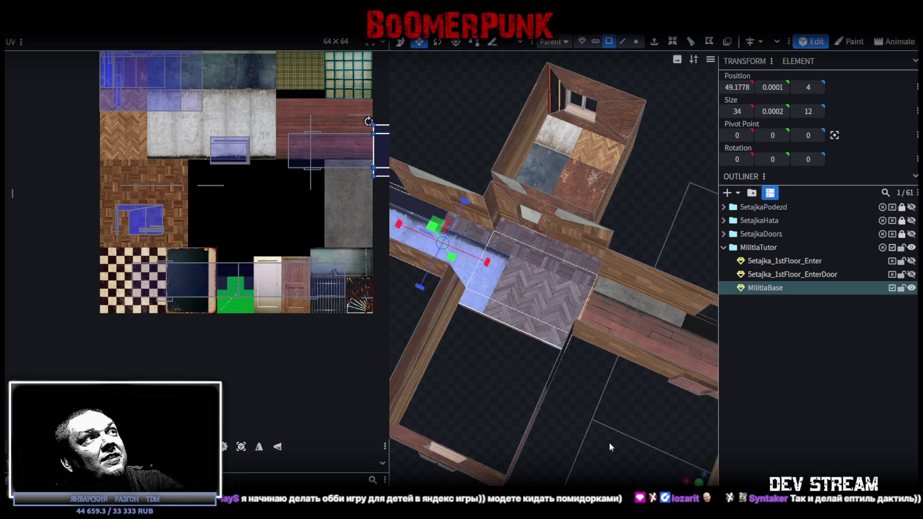
middle_click_drag(609, 442, 516, 428)
scroll(516, 428, "up", 2)
mouse_move(499, 405)
left_mouse_down()
mouse_move(554, 333)
mouse_move(548, 402)
left_mouse_up()
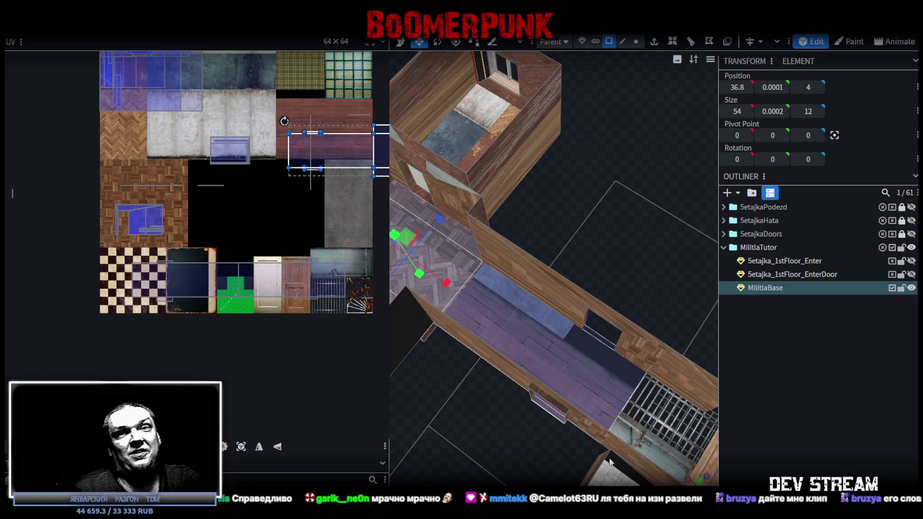
Select the corridor floor faces one after another, then snap to a straight top view.
mouse_move(551, 445)
left_mouse_down()
mouse_move(447, 333)
mouse_move(598, 255)
left_mouse_up()
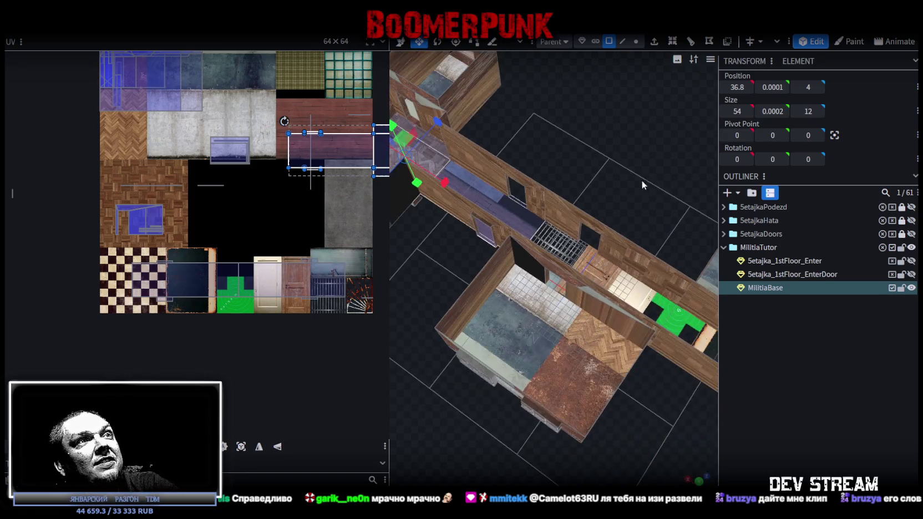
left_click(598, 255)
left_click(605, 248)
mouse_move(606, 247)
left_mouse_down()
mouse_move(467, 302)
mouse_move(531, 371)
left_mouse_up()
left_click(468, 302)
left_click(568, 312)
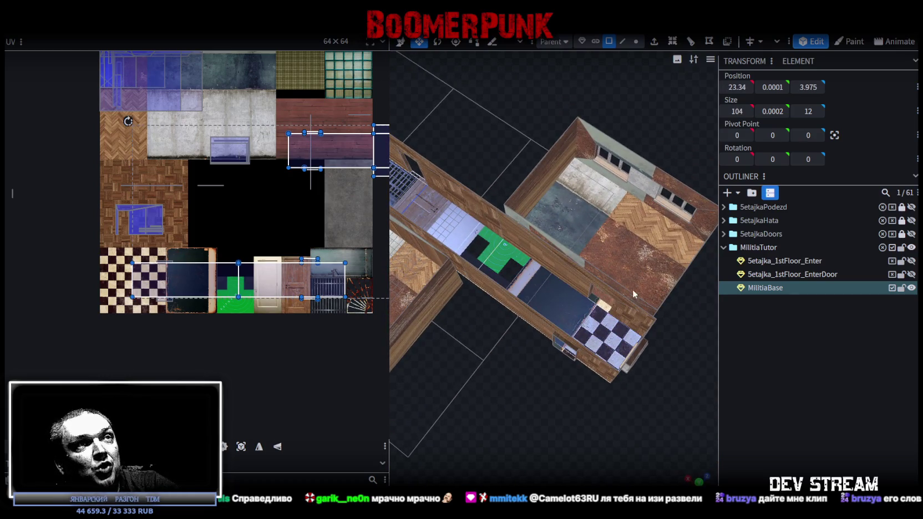
left_click(578, 350)
left_click(562, 354)
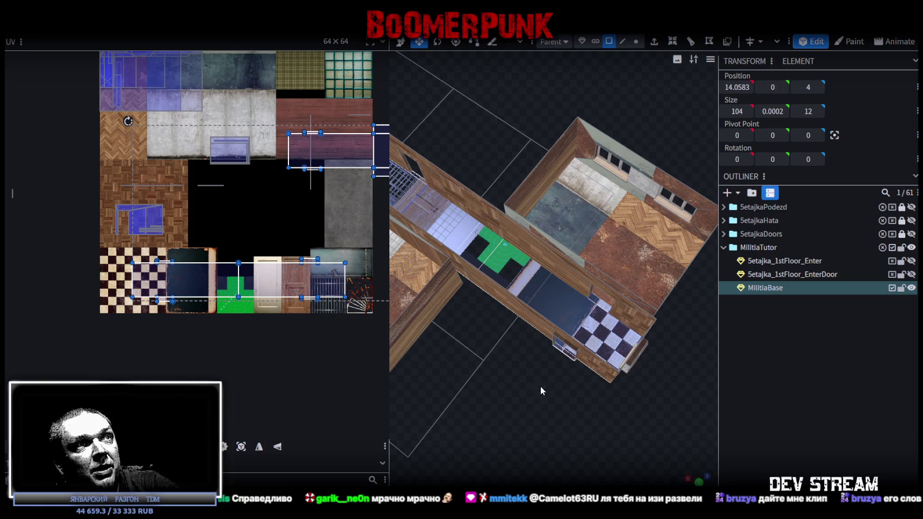
left_click_drag(541, 386, 582, 384)
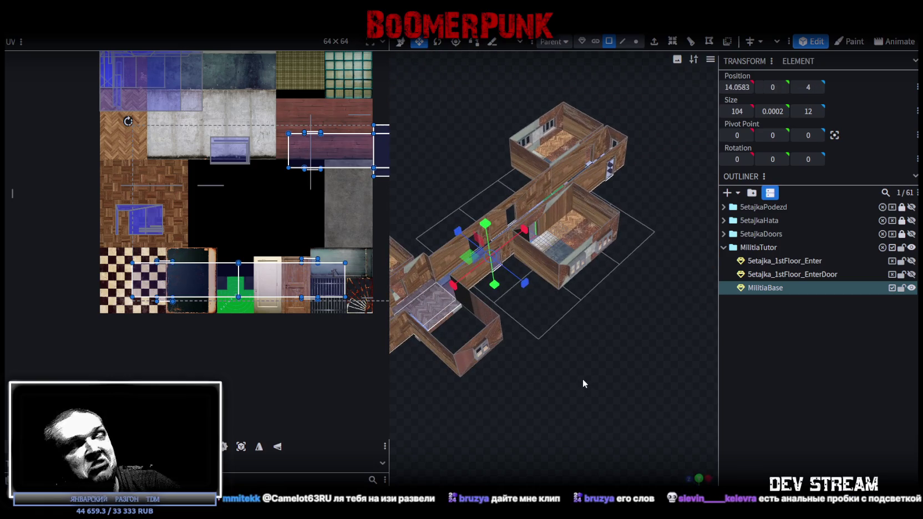
left_click_drag(583, 381, 542, 437)
key("KP_7")
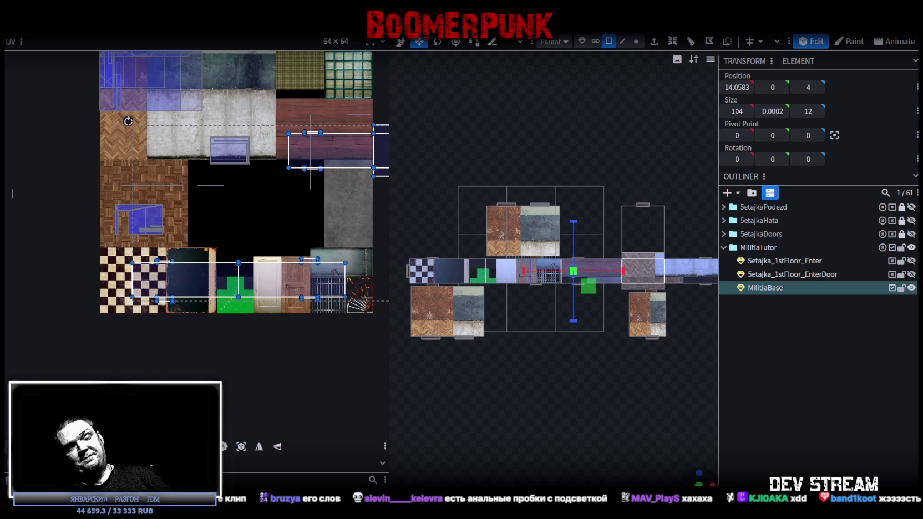
From a straight front view, box-select the corridor floor's bottom-edge vertices, then return to face mode.
scroll(589, 429, "down", 1)
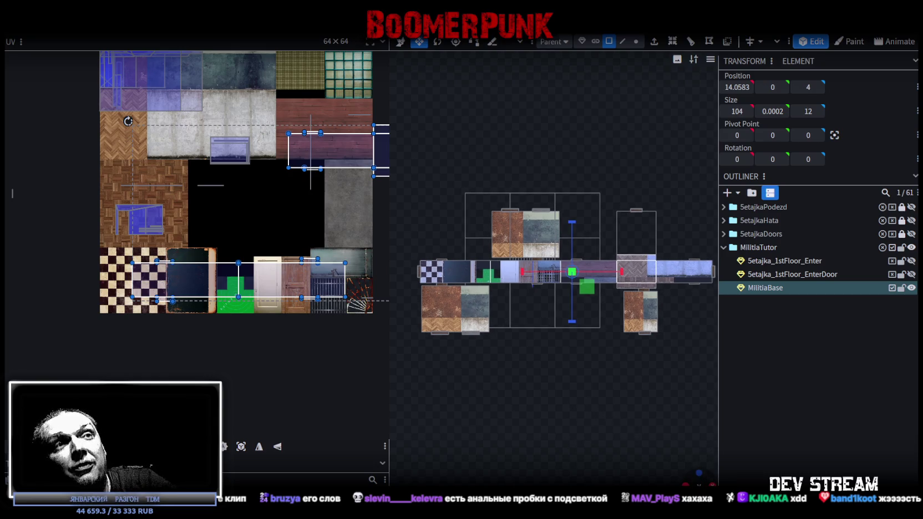
mouse_move(688, 482)
left_mouse_down()
mouse_move(698, 477)
mouse_move(619, 444)
mouse_move(615, 424)
mouse_move(684, 476)
mouse_move(567, 408)
left_mouse_up()
left_click(693, 480)
scroll(601, 416, "up", 2)
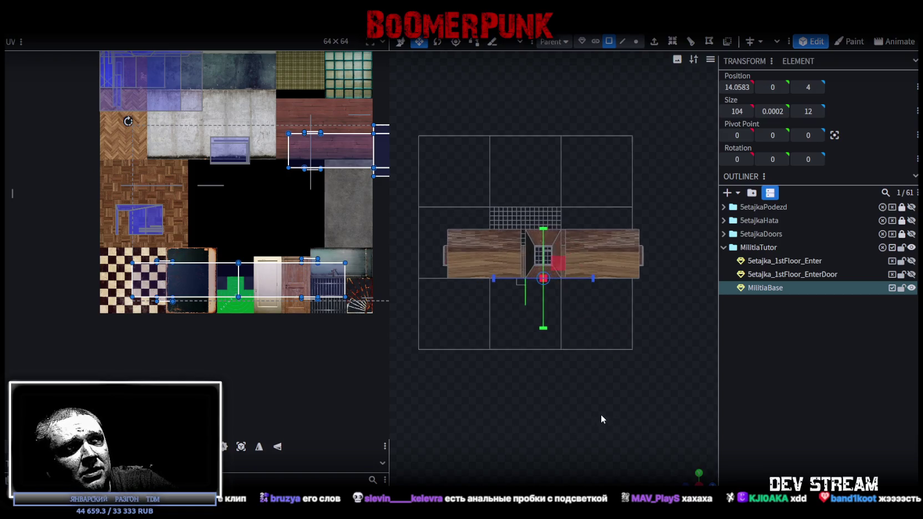
scroll(590, 395, "up", 2)
scroll(574, 364, "up", 3)
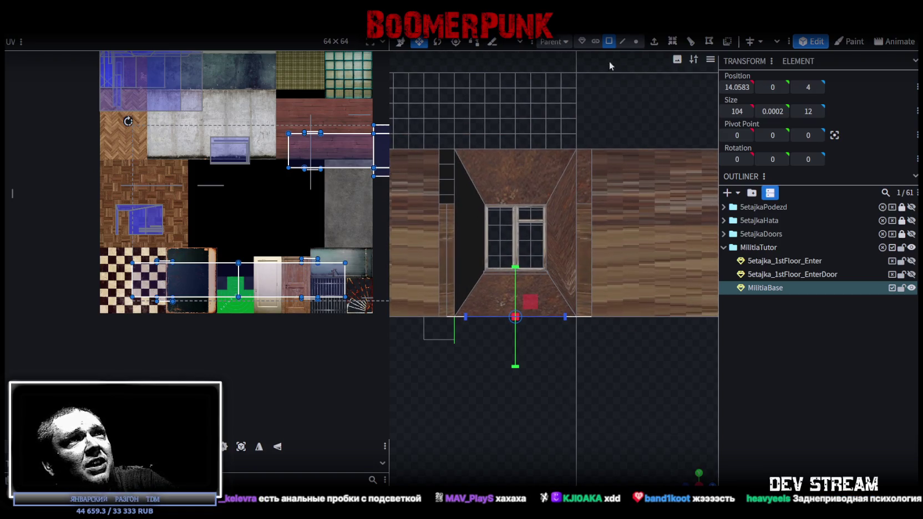
left_click(637, 42)
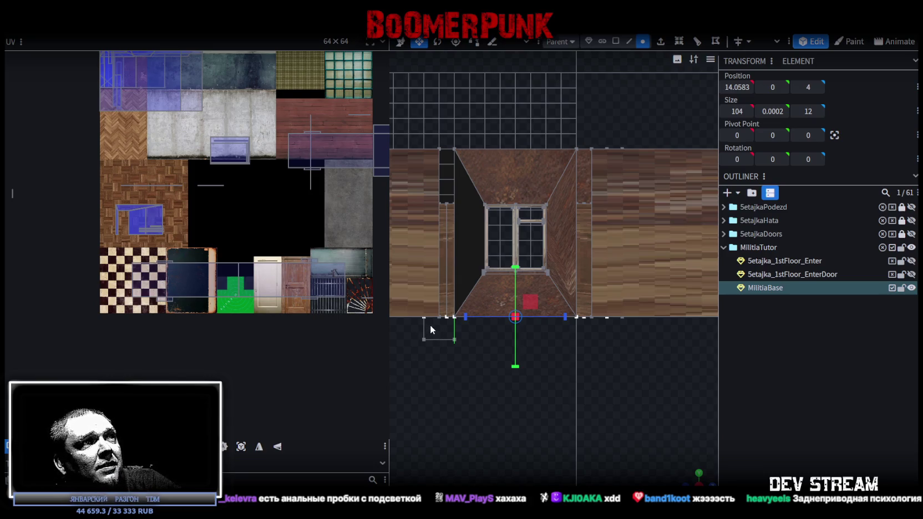
left_click_drag(431, 329, 597, 306)
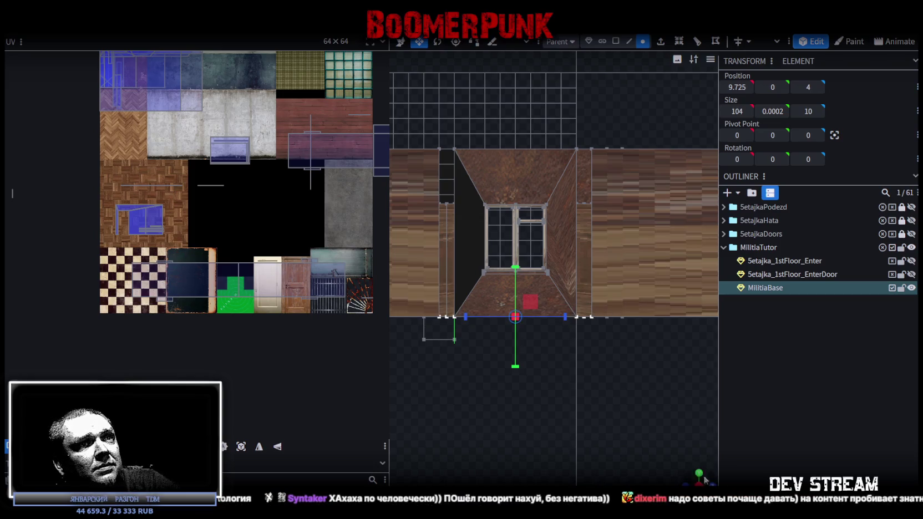
mouse_move(660, 433)
left_mouse_down()
mouse_move(640, 355)
mouse_move(662, 258)
left_mouse_up()
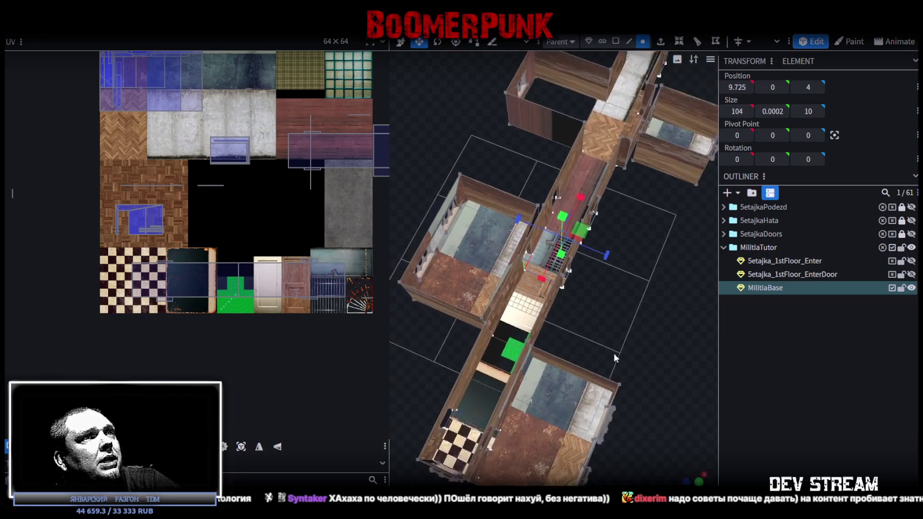
left_click(614, 41)
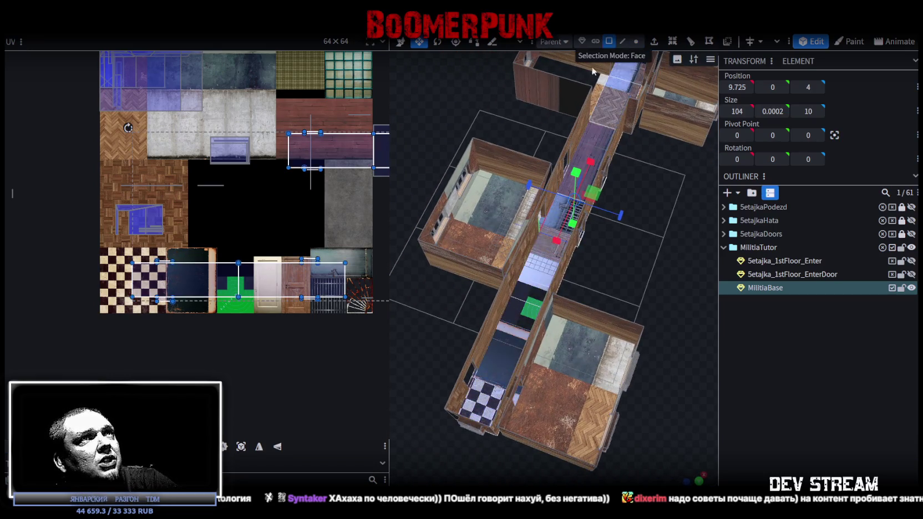
Select the checkerboard floor face together with another corridor floor face.
scroll(475, 429, "up", 2)
left_click(474, 429)
mouse_move(474, 429)
left_mouse_down()
mouse_move(514, 441)
mouse_move(711, 239)
mouse_move(616, 278)
mouse_move(576, 389)
left_mouse_up()
left_click(507, 443, "shift")
scroll(710, 239, "down", 3)
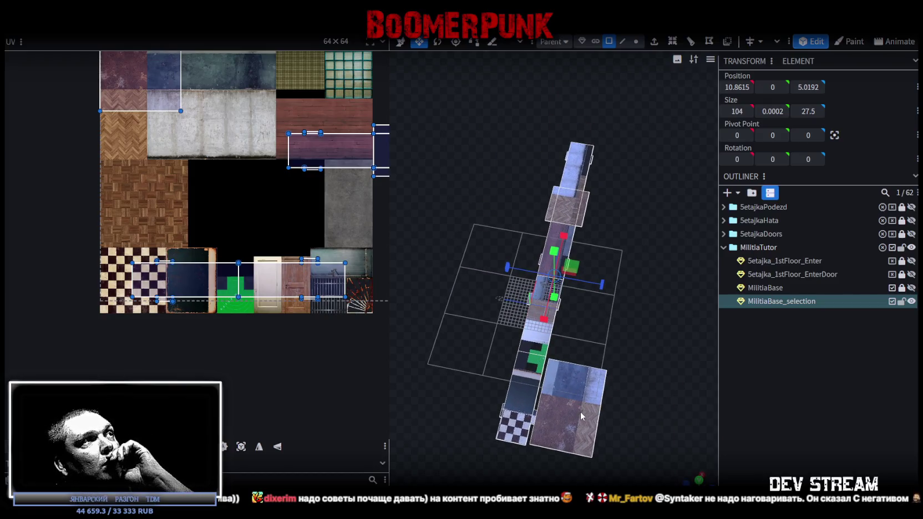
Inspect a face of the split-off MilitiaBase_selection strip from several angles, ending straight-on.
left_click(579, 412)
left_click_drag(587, 407, 571, 330)
scroll(623, 310, "up", 3)
left_click_drag(623, 311, 566, 308)
scroll(623, 333, "up", 2)
scroll(582, 350, "down", 1)
mouse_move(581, 350)
left_mouse_down()
mouse_move(564, 378)
mouse_move(536, 354)
left_mouse_up()
scroll(193, 169, "down", 2)
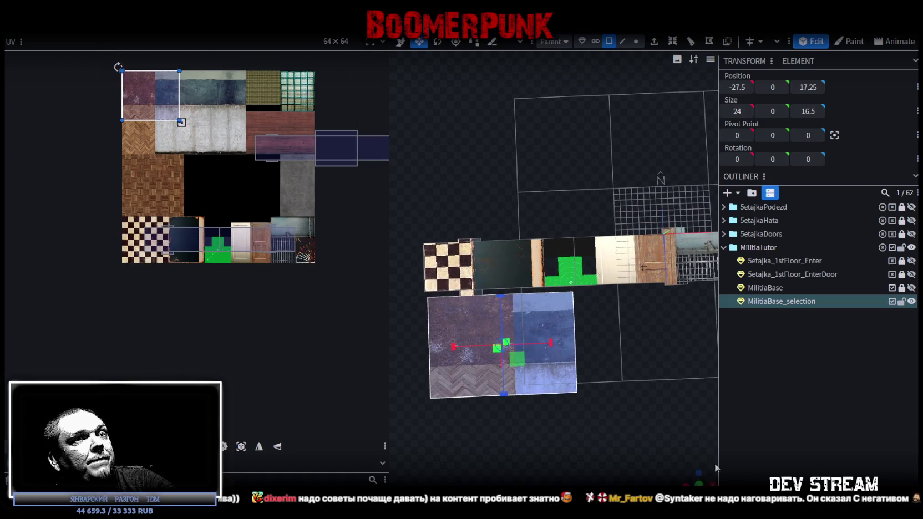
left_click_drag(483, 304, 491, 298)
left_click(699, 484)
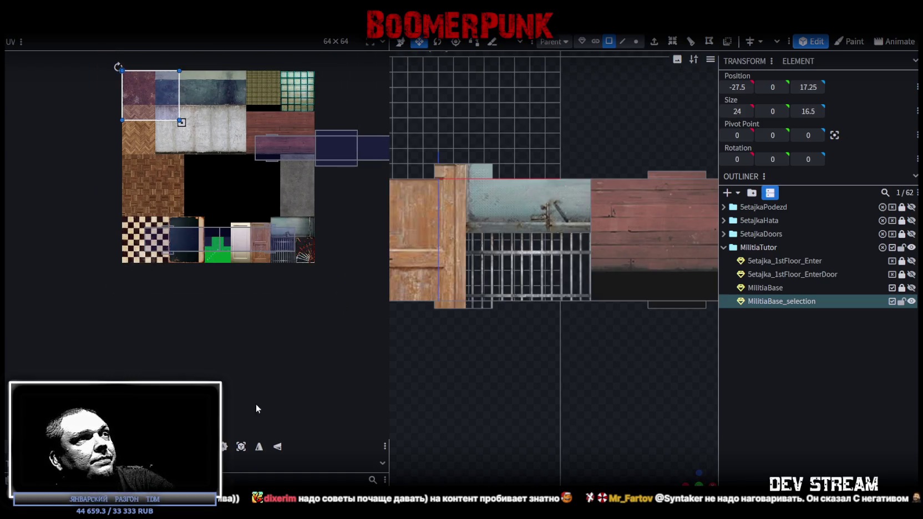
Project the large floor face's UVs from view and move them onto the purple parquet tile.
left_click(240, 447)
left_click_drag(150, 116, 150, 192)
scroll(146, 191, "up", 5)
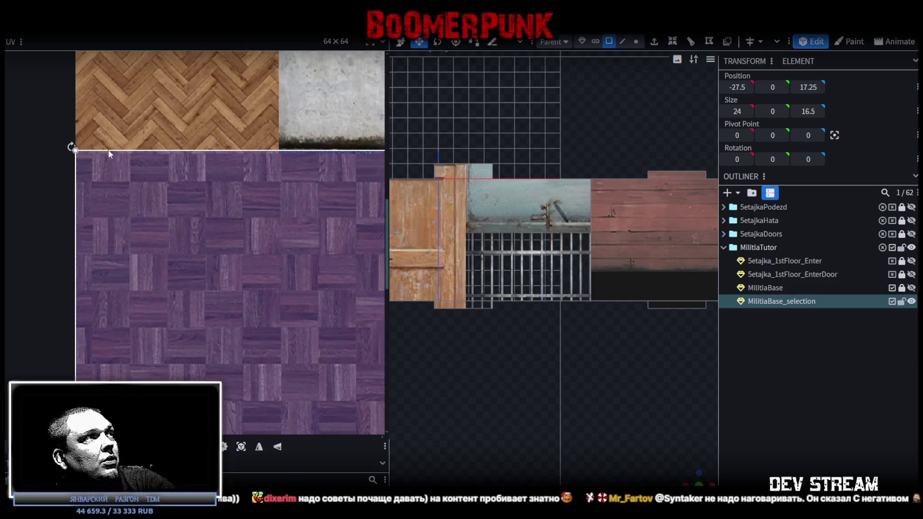
scroll(64, 148, "up", 2)
left_click_drag(142, 192, 114, 213)
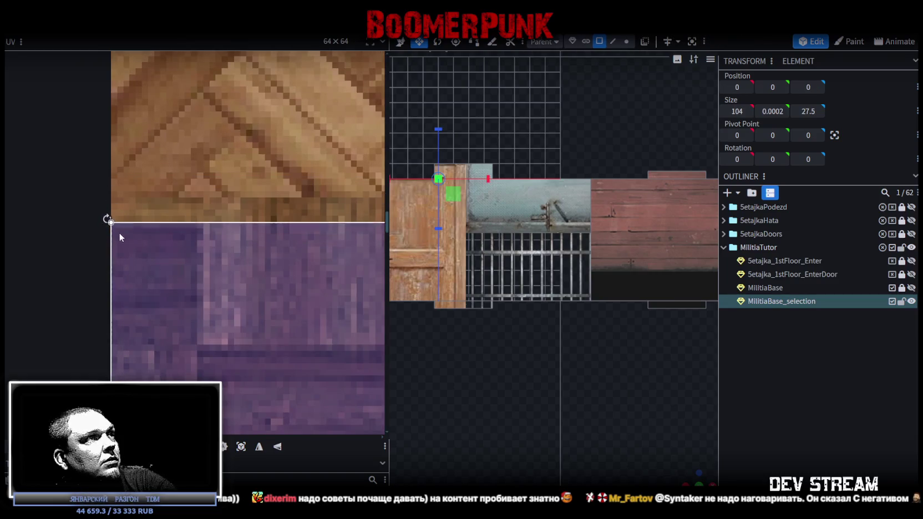
Resize and nudge the UV box's corners so it fits the purple parquet tile.
scroll(228, 310, "down", 2)
scroll(288, 333, "down", 1)
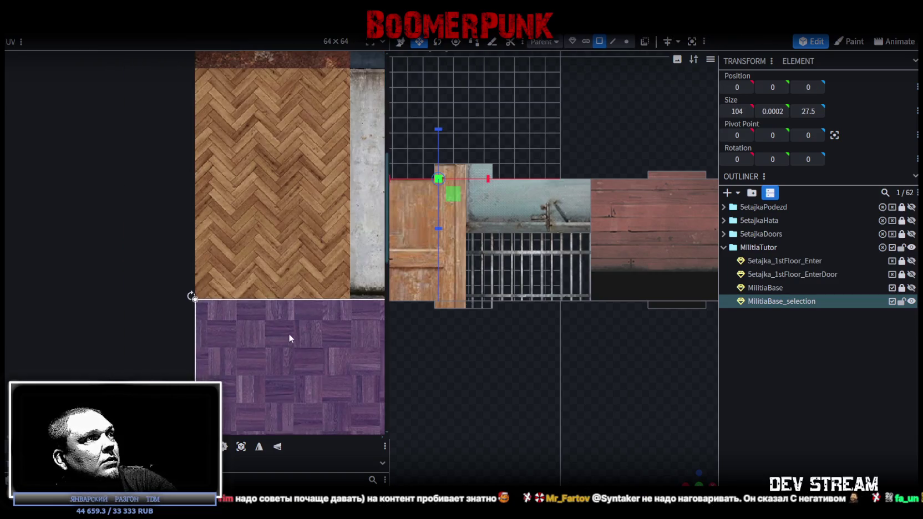
scroll(213, 250, "up", 3)
left_click_drag(348, 341, 300, 308)
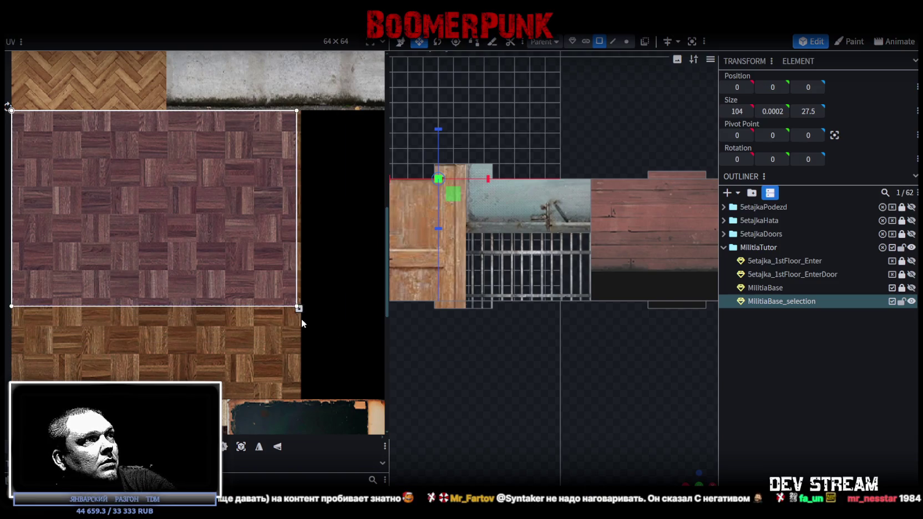
scroll(293, 270, "up", 2)
scroll(290, 314, "up", 2)
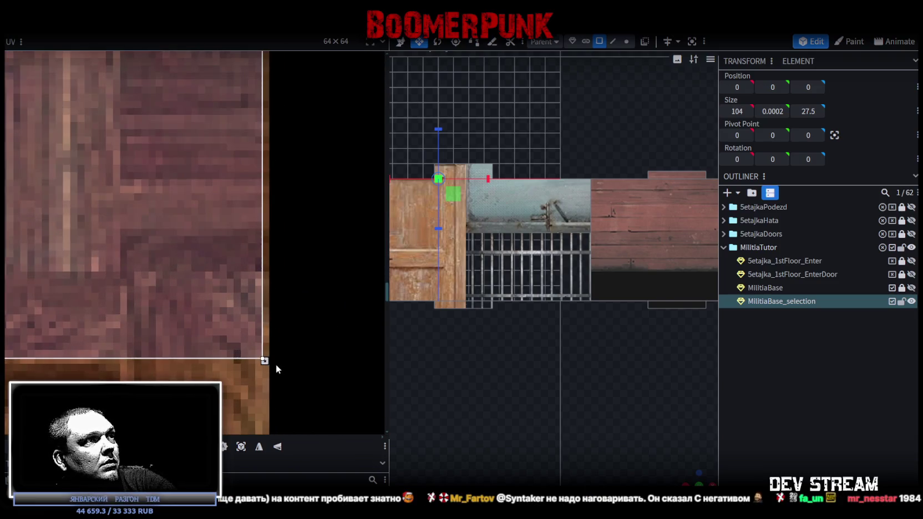
left_click_drag(265, 361, 258, 379)
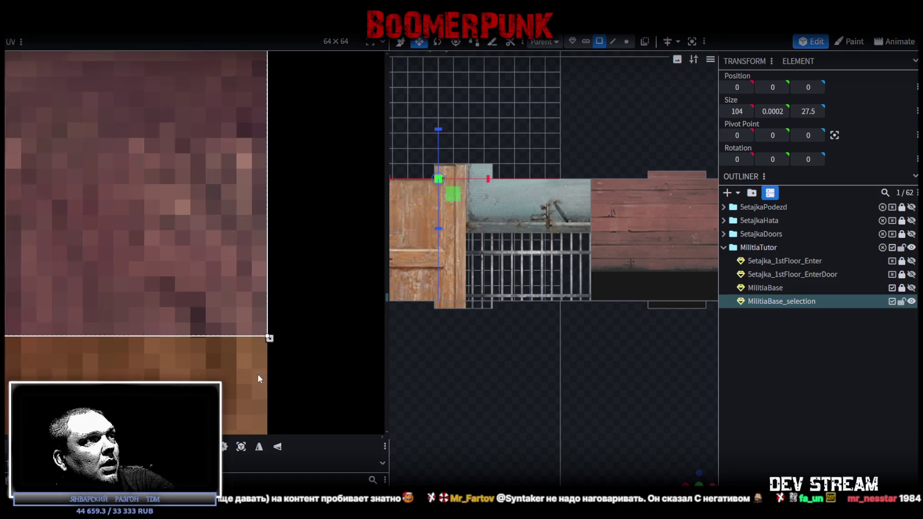
left_click_drag(269, 338, 260, 338)
left_click_drag(208, 288, 218, 290)
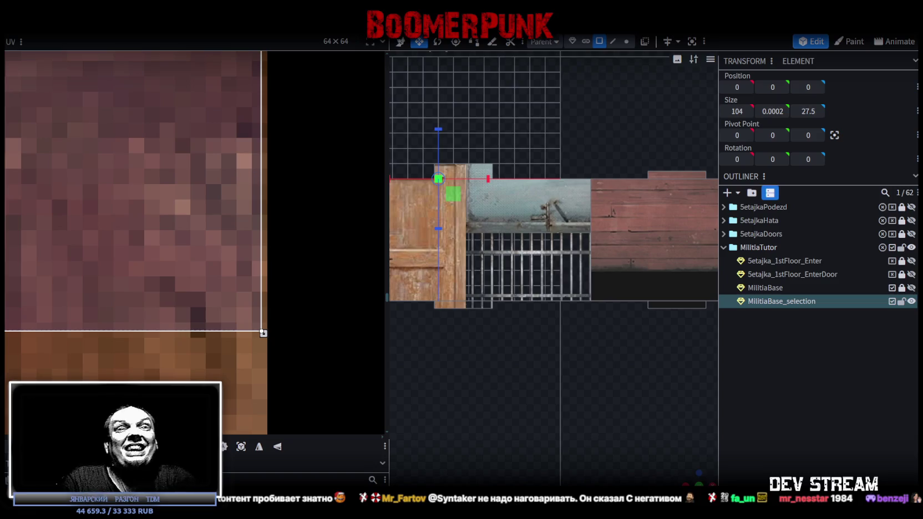
scroll(563, 306, "down", 3)
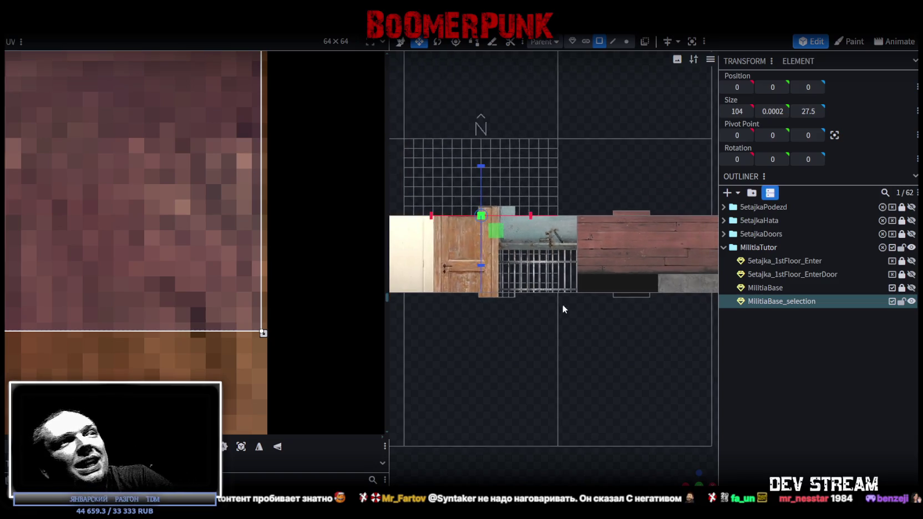
left_click_drag(692, 478, 575, 382)
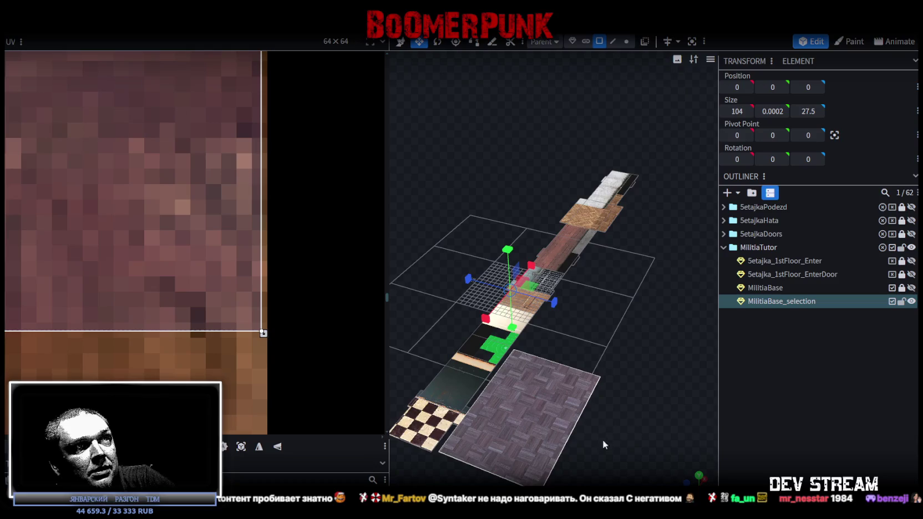
left_click(574, 382)
mouse_move(633, 351)
left_mouse_down()
mouse_move(580, 335)
mouse_move(591, 349)
mouse_move(658, 305)
mouse_move(580, 354)
left_mouse_up()
left_click(552, 333)
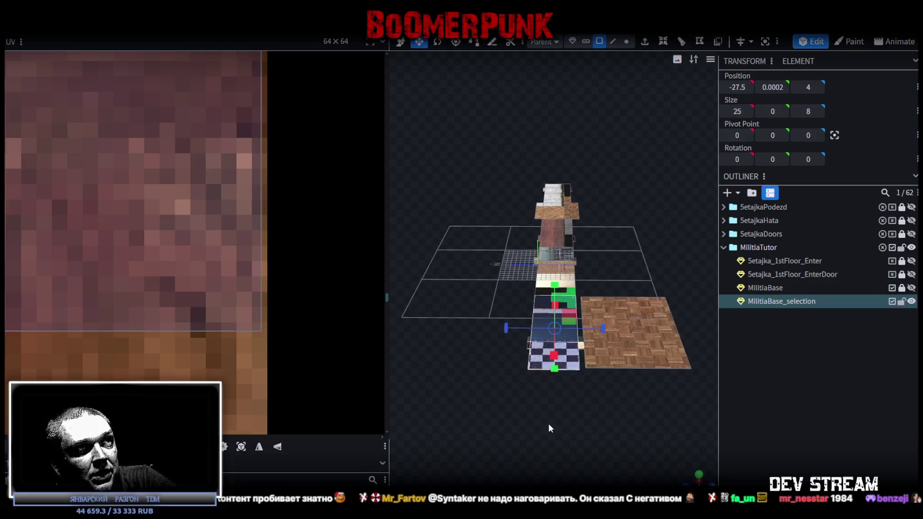
scroll(548, 424, "up", 3)
left_click(617, 431)
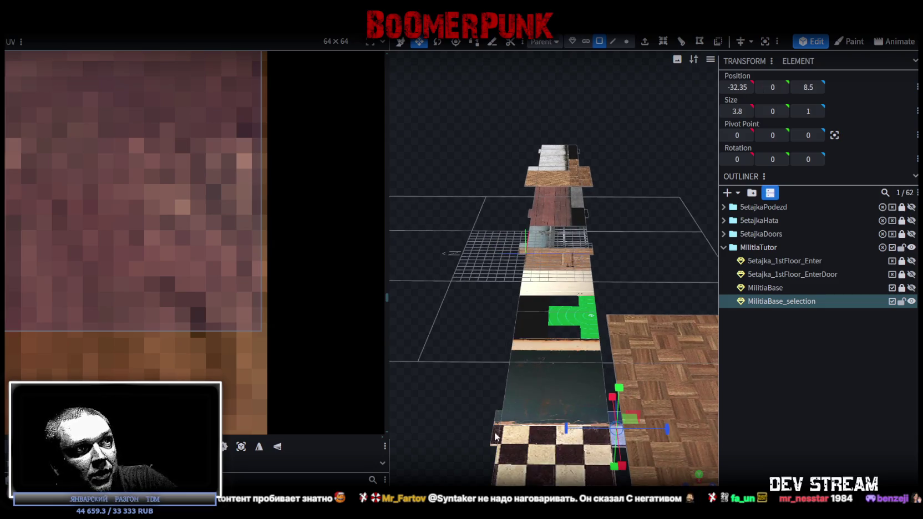
left_click(497, 437)
left_click(527, 478)
mouse_move(632, 278)
left_mouse_down()
mouse_move(643, 324)
mouse_move(569, 351)
mouse_move(566, 336)
mouse_move(574, 339)
mouse_move(561, 330)
mouse_move(554, 366)
mouse_move(579, 346)
mouse_move(637, 367)
left_mouse_up()
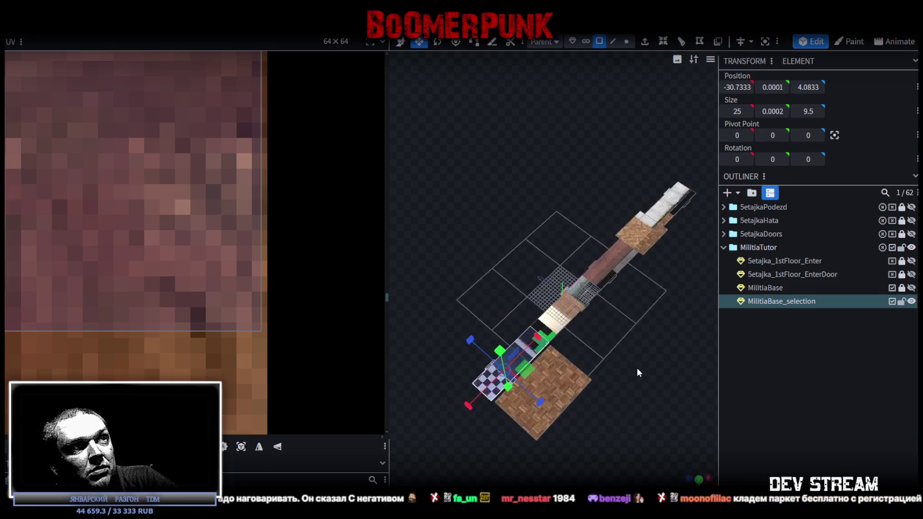
left_click(700, 477)
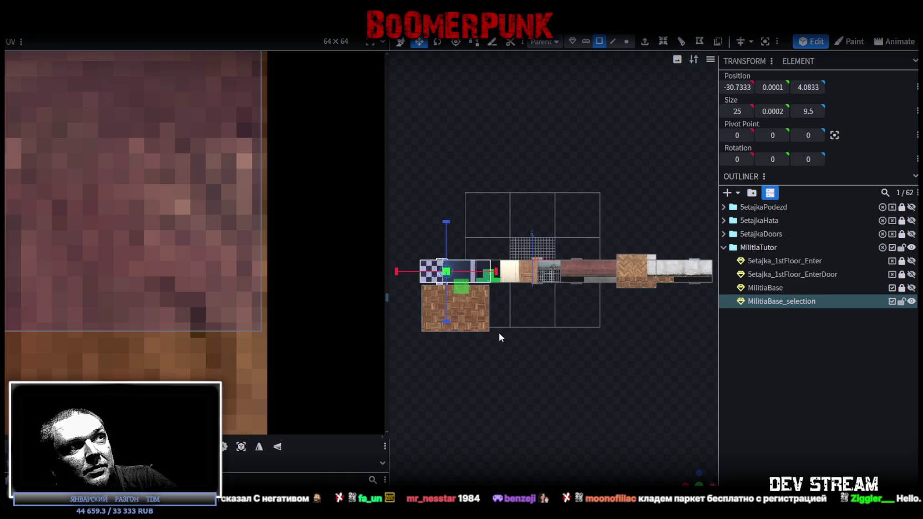
Drag a corridor floor face's UV onto the atlas's top-left tile.
scroll(190, 267, "down", 3)
scroll(191, 266, "down", 3)
scroll(191, 268, "down", 3)
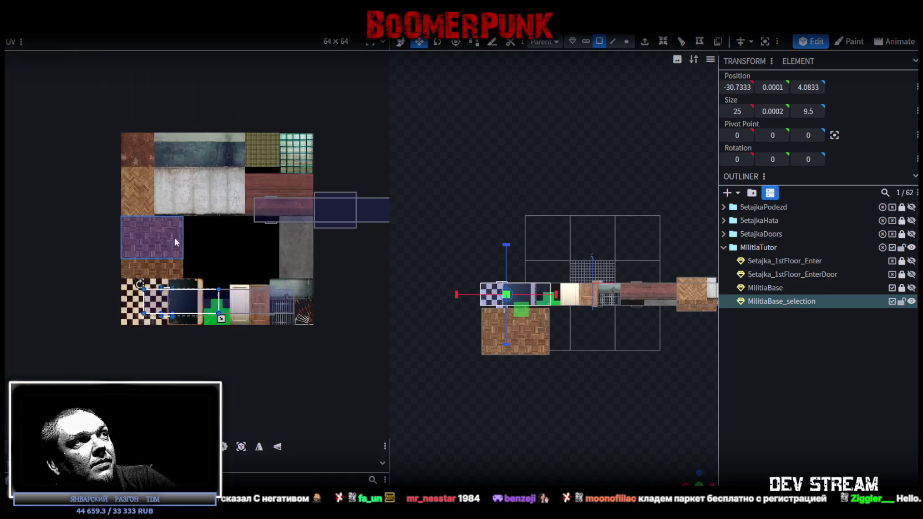
scroll(38, 290, "down", 2)
scroll(182, 183, "up", 2)
mouse_move(182, 183)
middle_mouse_down()
mouse_move(200, 188)
mouse_move(267, 265)
middle_mouse_up()
scroll(256, 294, "up", 2)
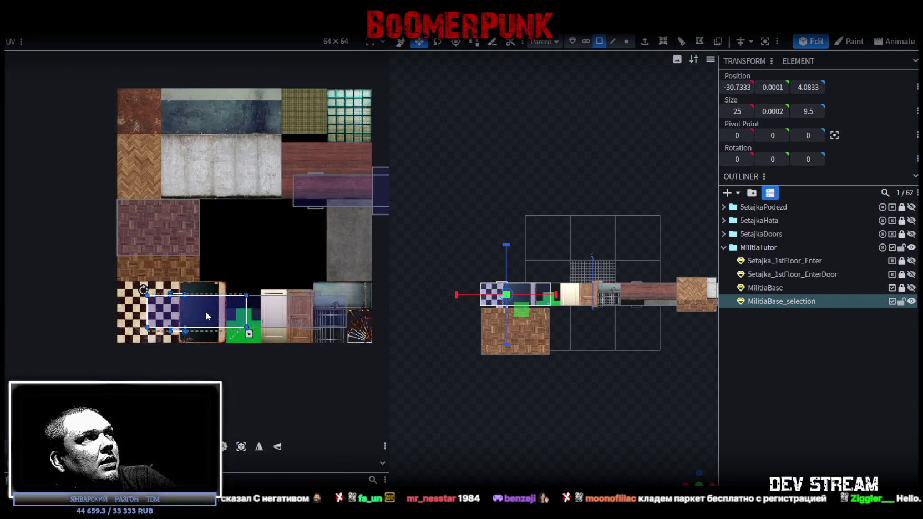
left_click_drag(205, 312, 169, 104)
mouse_move(220, 270)
left_mouse_down()
mouse_move(357, 347)
mouse_move(286, 256)
mouse_move(159, 40)
left_mouse_up()
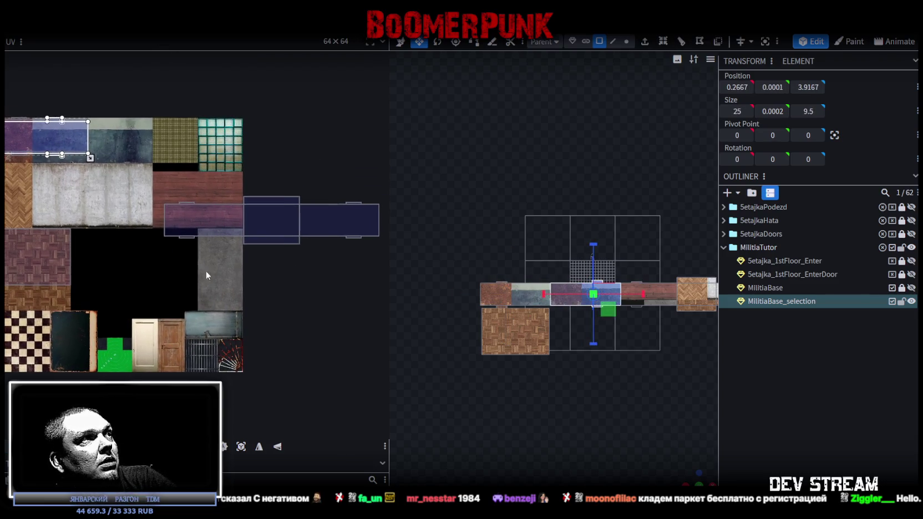
Place both strip faces' UVs on the purple-blue top-left tiles, then switch to the YouTube browser.
left_click(246, 239)
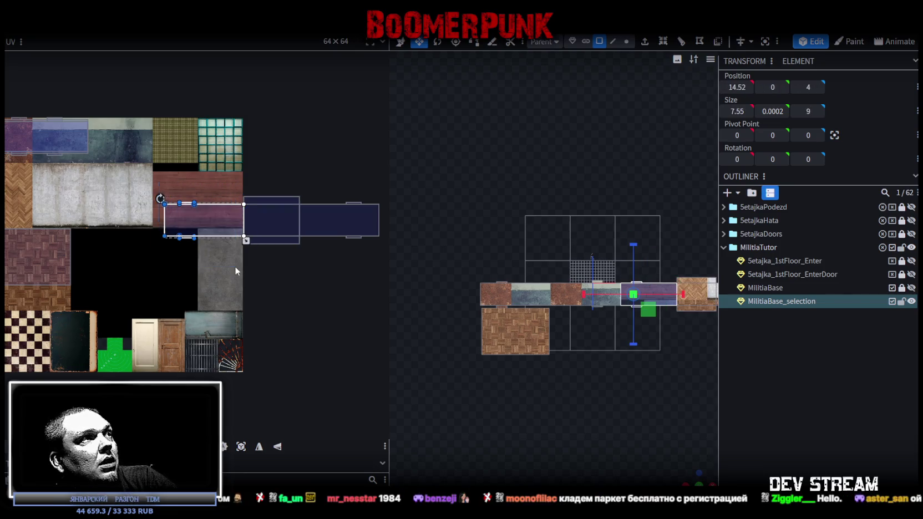
middle_click_drag(235, 267, 304, 319)
left_click(78, 161)
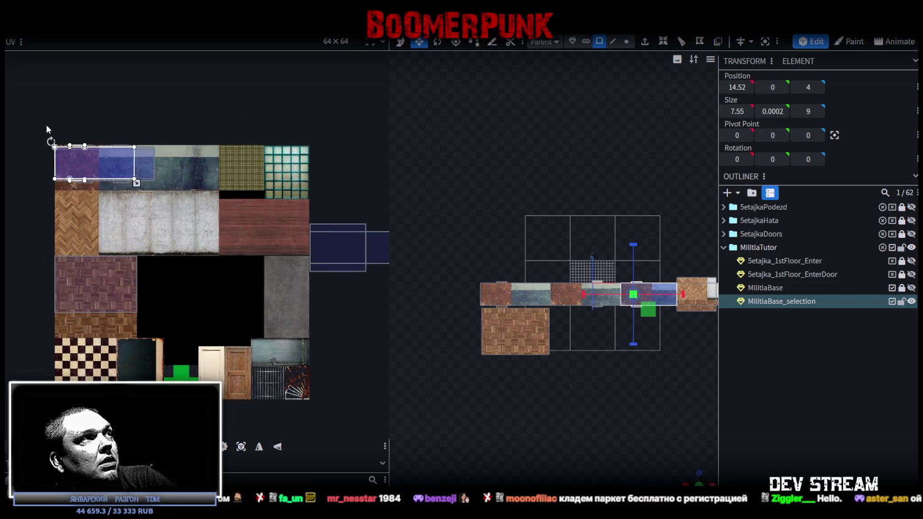
scroll(122, 263, "right", 3)
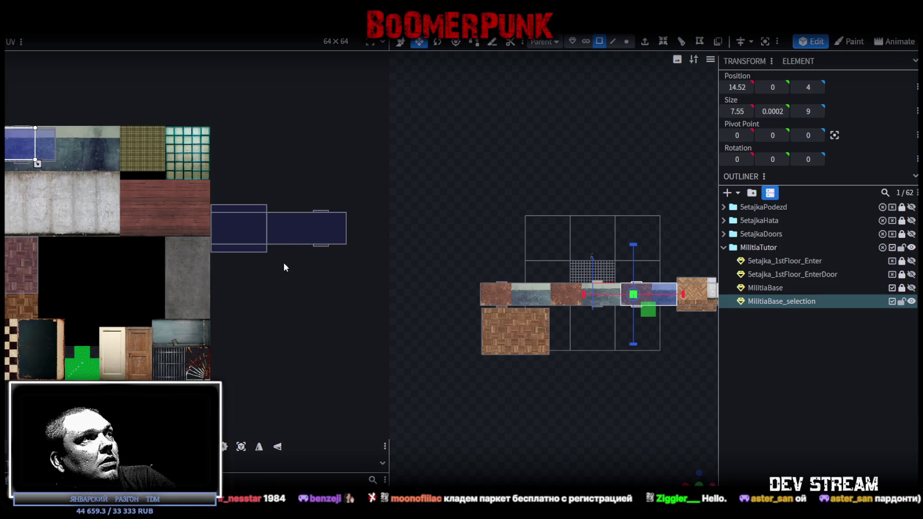
mouse_move(178, 277)
left_mouse_down()
mouse_move(349, 198)
mouse_move(164, 261)
left_mouse_up()
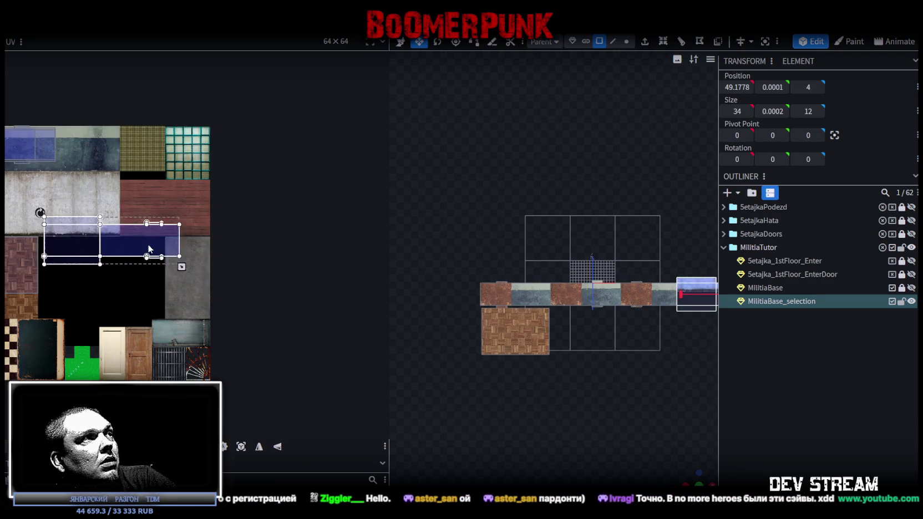
scroll(164, 262, "left", 2)
left_click_drag(236, 275, 165, 198)
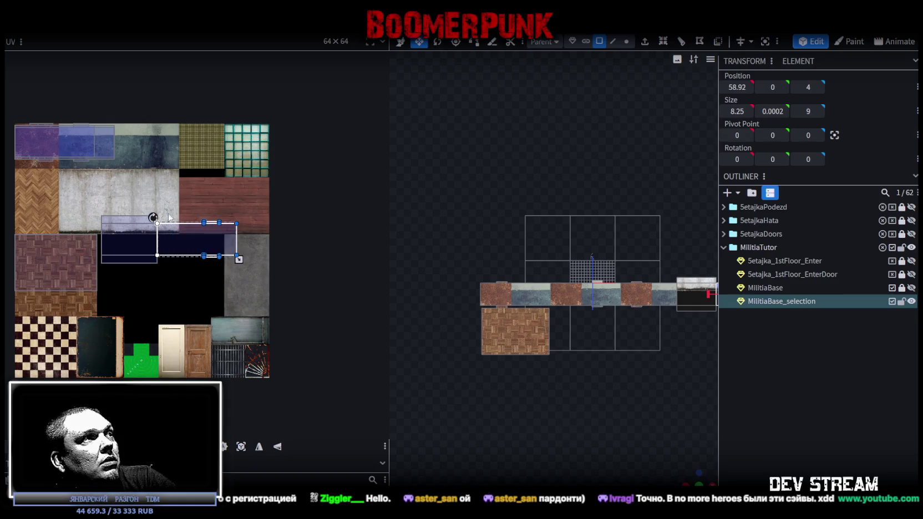
left_click_drag(191, 235, 49, 138)
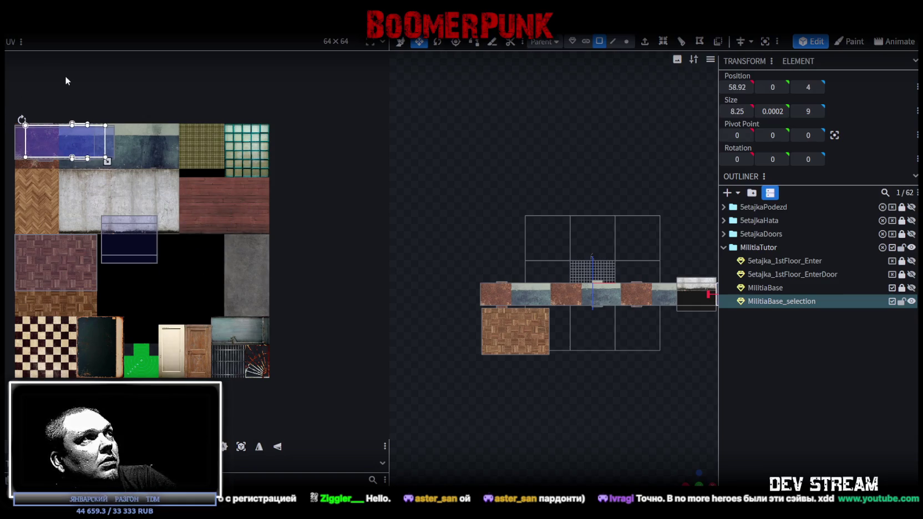
scroll(186, 222, "up", 4)
scroll(126, 252, "up", 4)
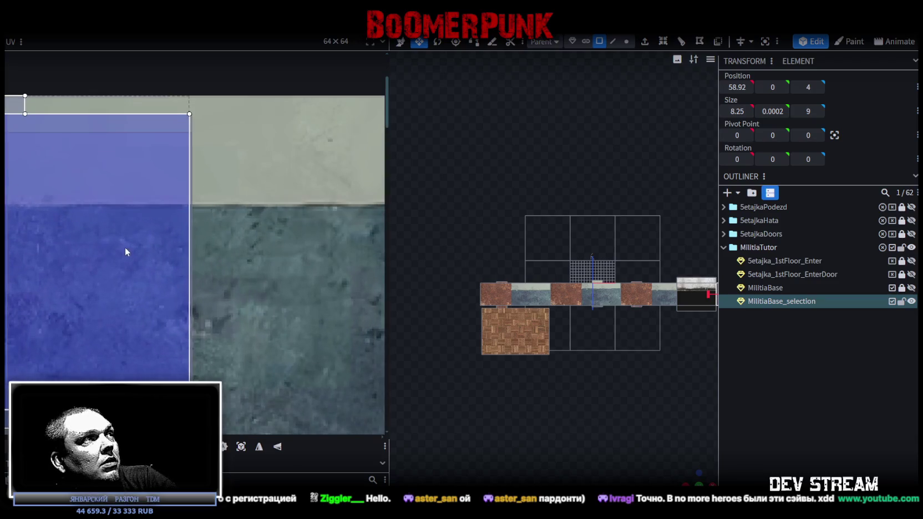
left_click_drag(125, 248, 126, 244)
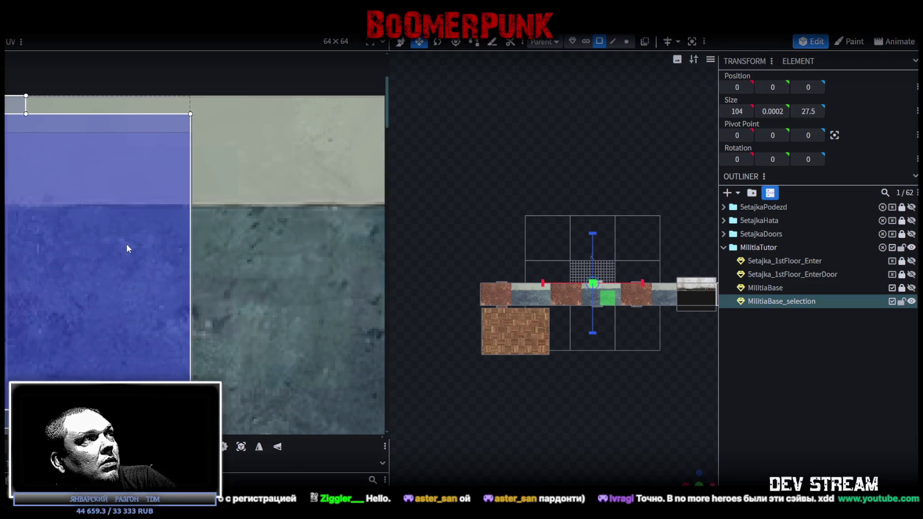
scroll(128, 244, "down", 3)
scroll(161, 266, "down", 3)
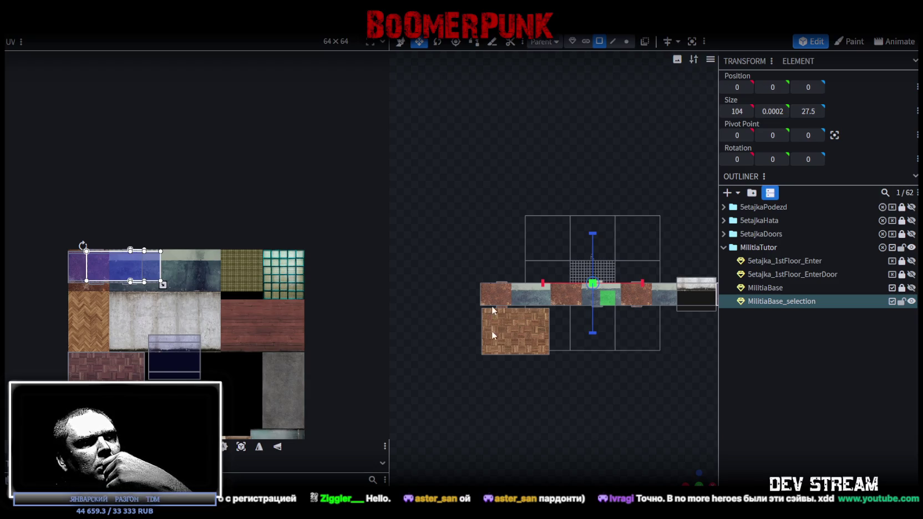
key("alt+Tab")
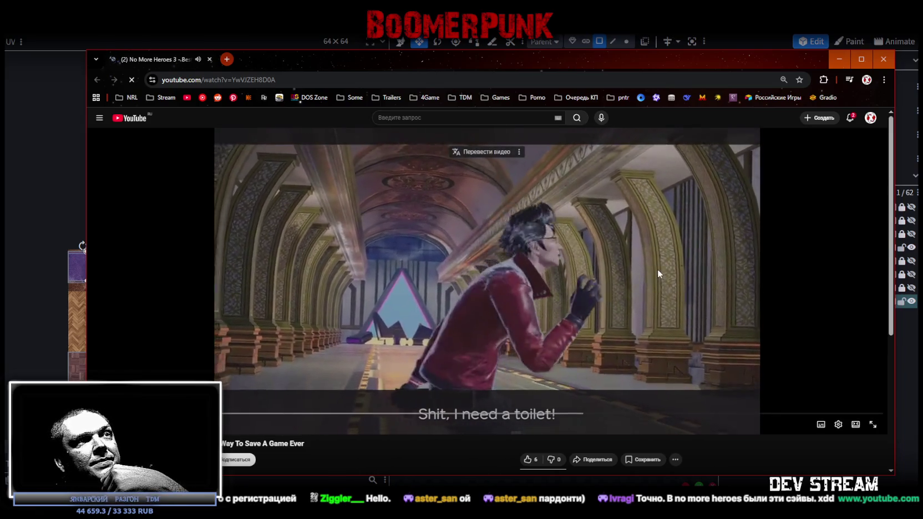
Pause and resume the No More Heroes 3 save-game video, then close its browser tab.
left_click(657, 269)
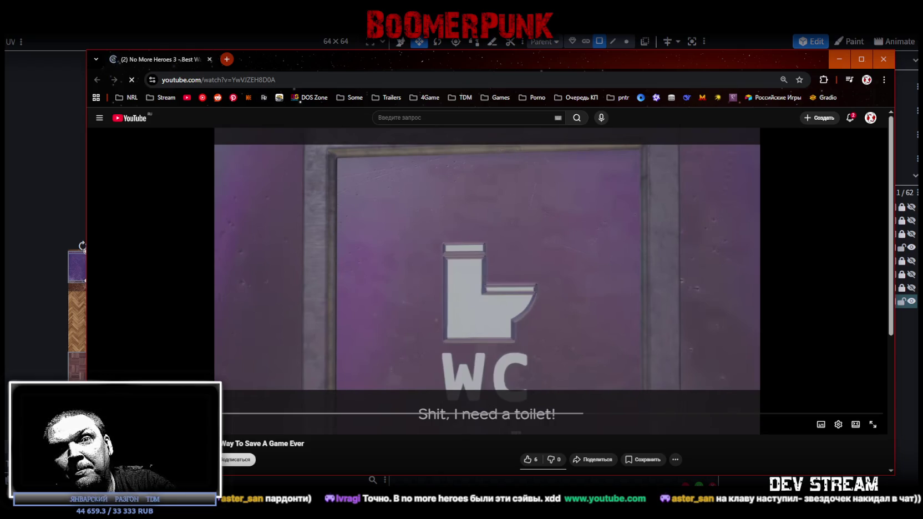
key("space")
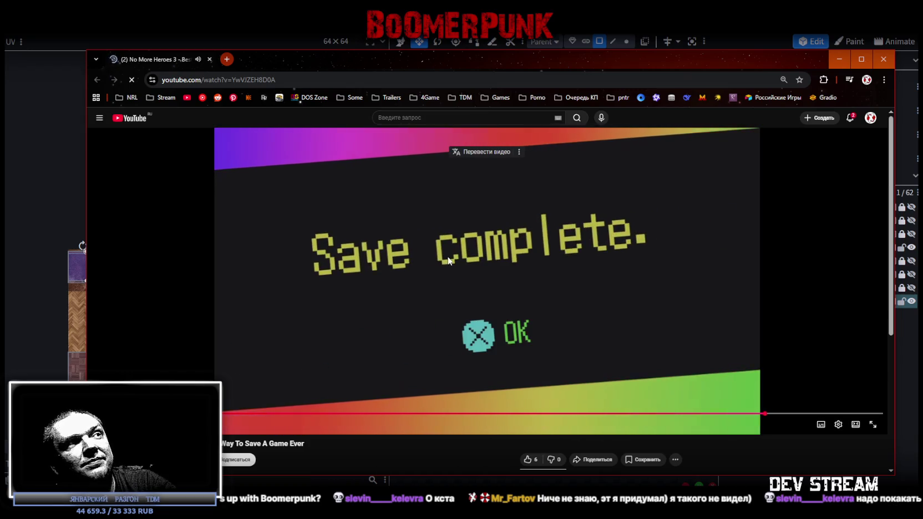
scroll(448, 260, "down", 1)
scroll(447, 257, "up", 1)
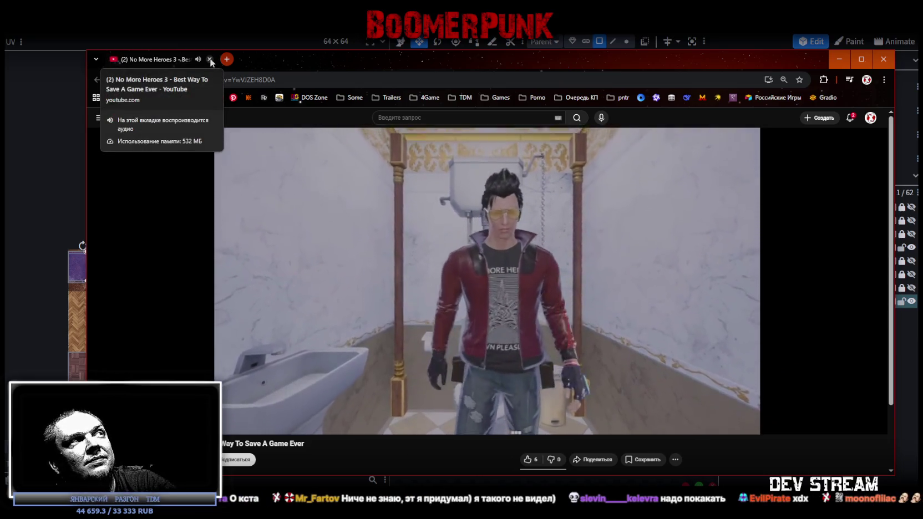
left_click(210, 59)
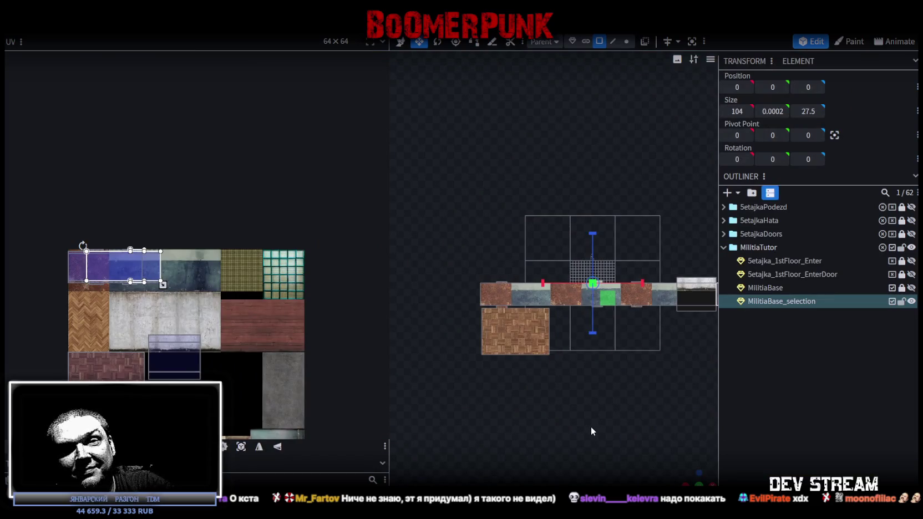
Move the corridor floor faces' UVs onto the blue tile.
scroll(578, 348, "up", 2)
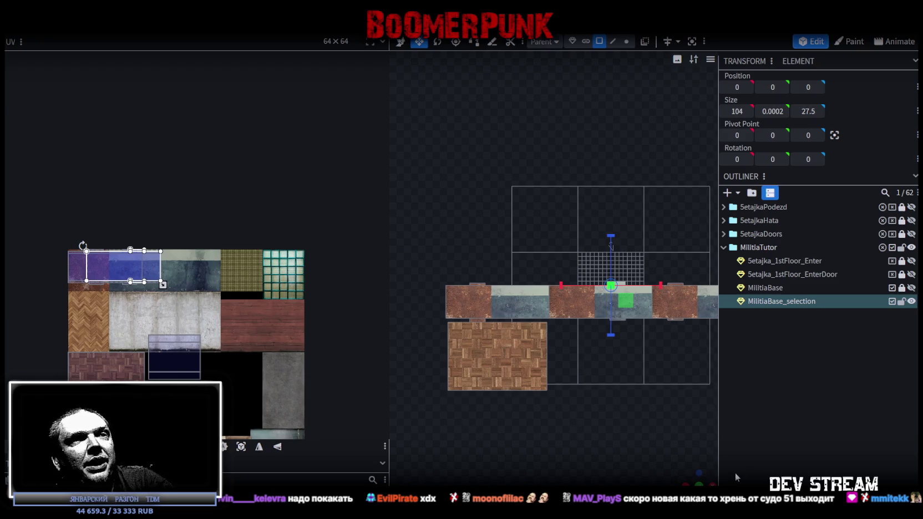
left_click_drag(695, 478, 315, 373)
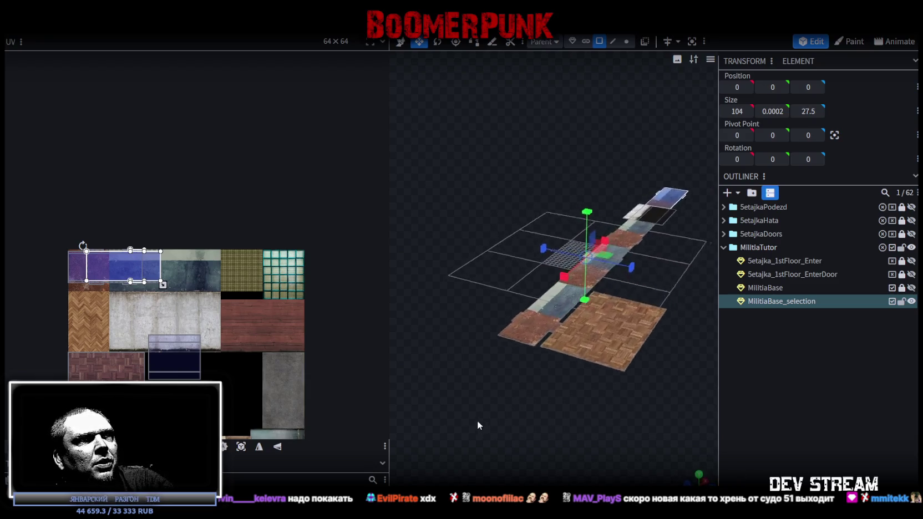
scroll(221, 324, "up", 3)
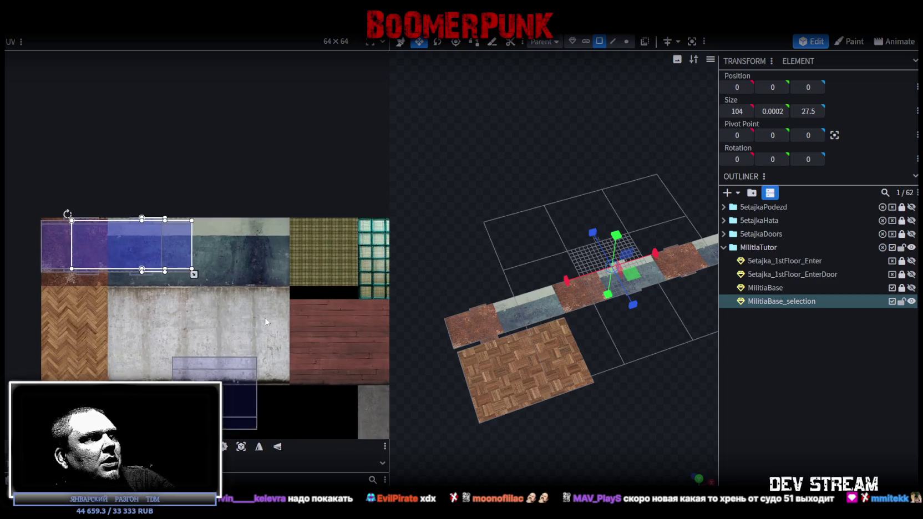
left_click_drag(253, 362, 290, 211)
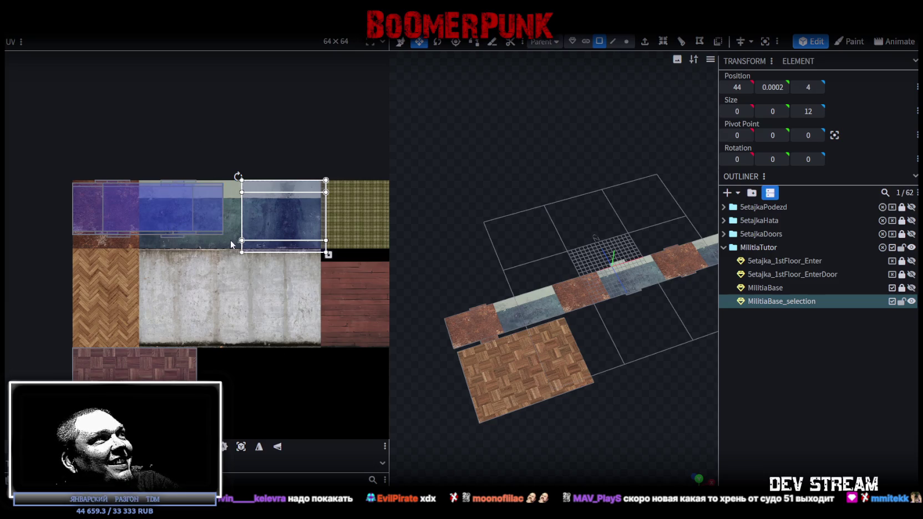
left_click_drag(231, 240, 175, 162)
key("ctrl+a")
left_click_drag(172, 209, 299, 209)
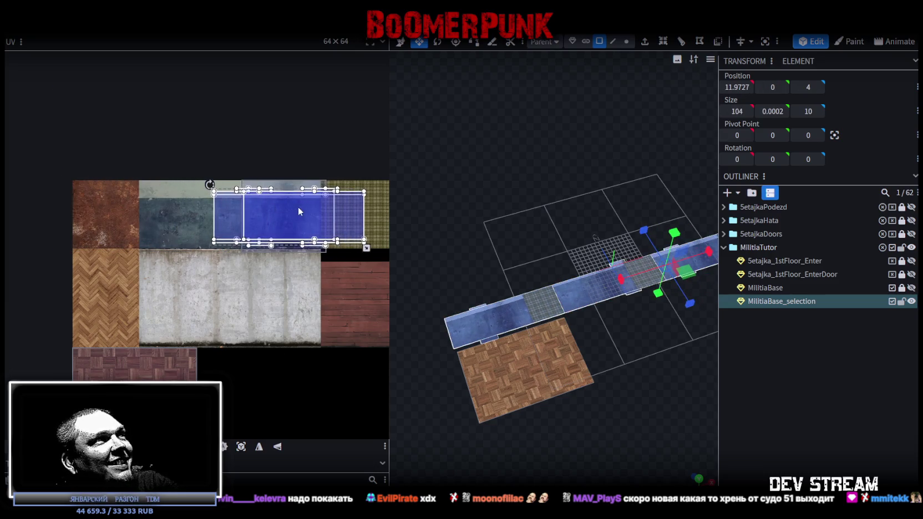
scroll(262, 193, "up", 3)
scroll(272, 200, "up", 2)
Select the whole floor UV island and shift it onto the light concrete tile.
left_click(293, 237)
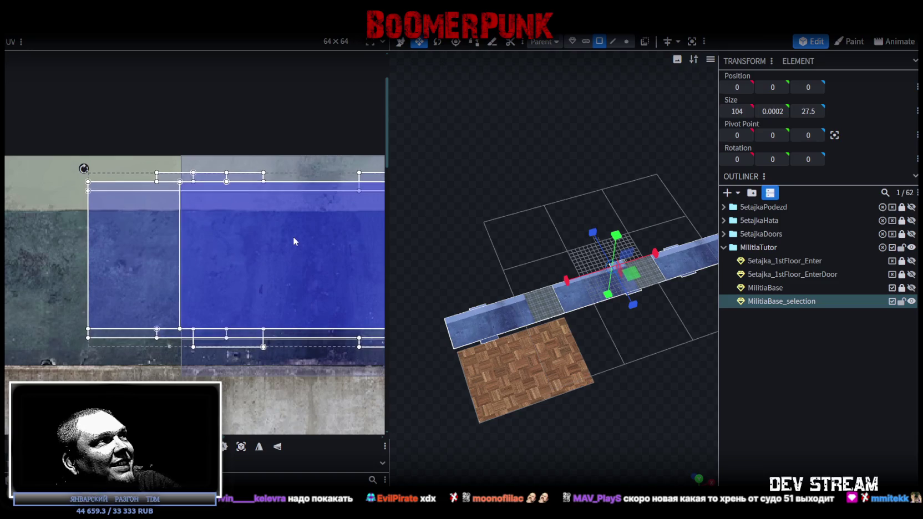
left_click_drag(297, 238, 295, 247)
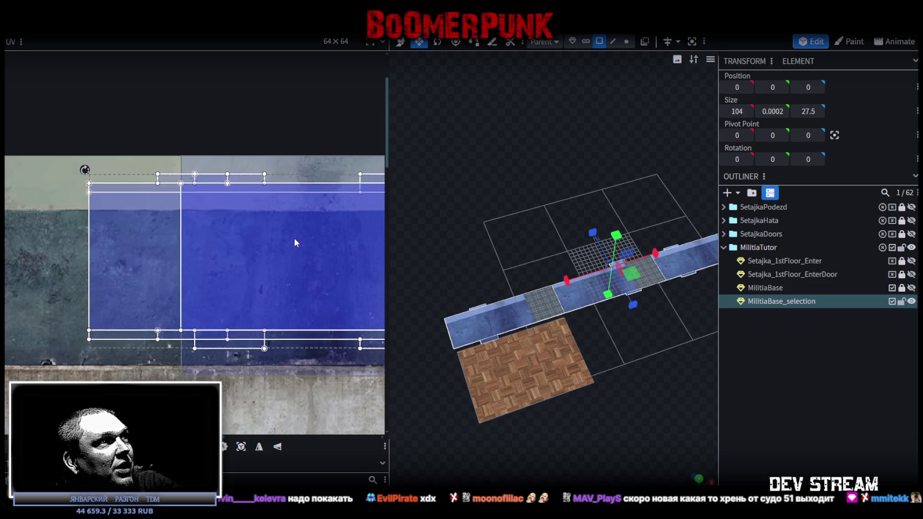
left_click_drag(294, 245, 295, 252)
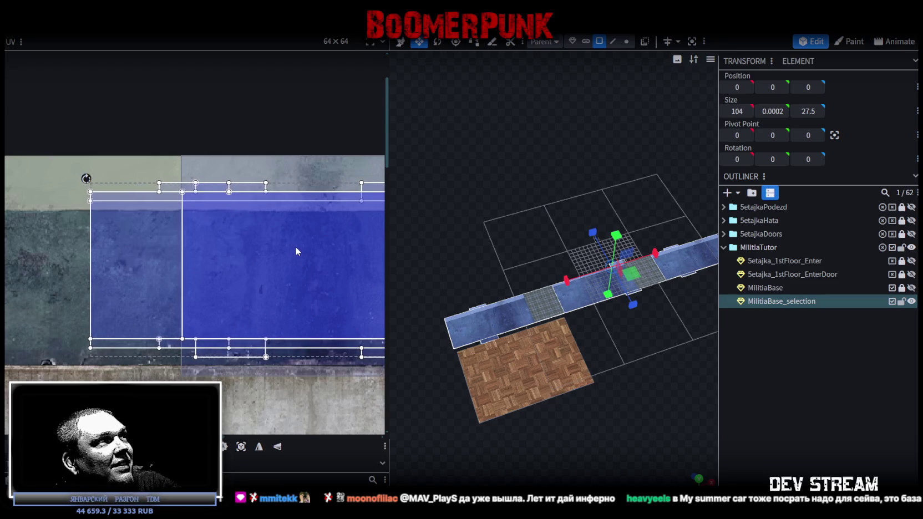
scroll(294, 245, "down", 3)
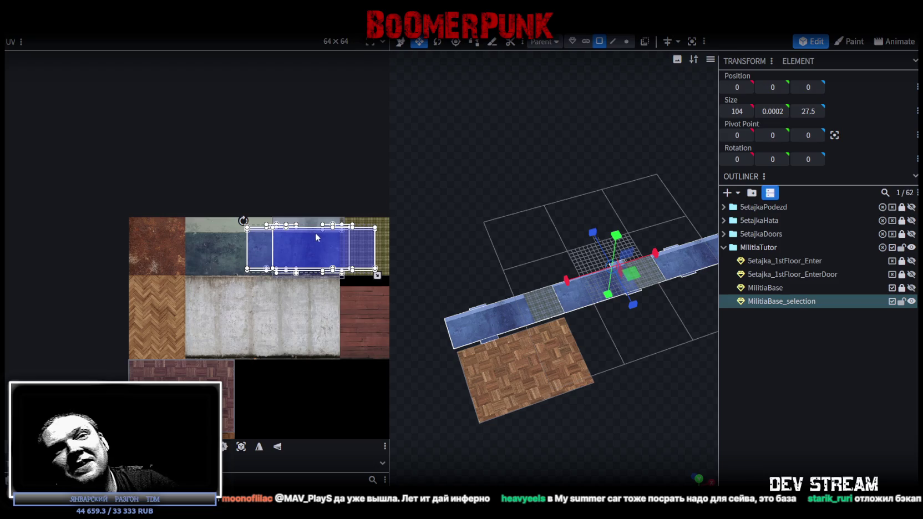
mouse_move(305, 256)
left_mouse_down()
mouse_move(247, 333)
mouse_move(238, 324)
left_mouse_up()
Move the floor UV island from the concrete tile back onto the blue tile.
right_click(244, 323)
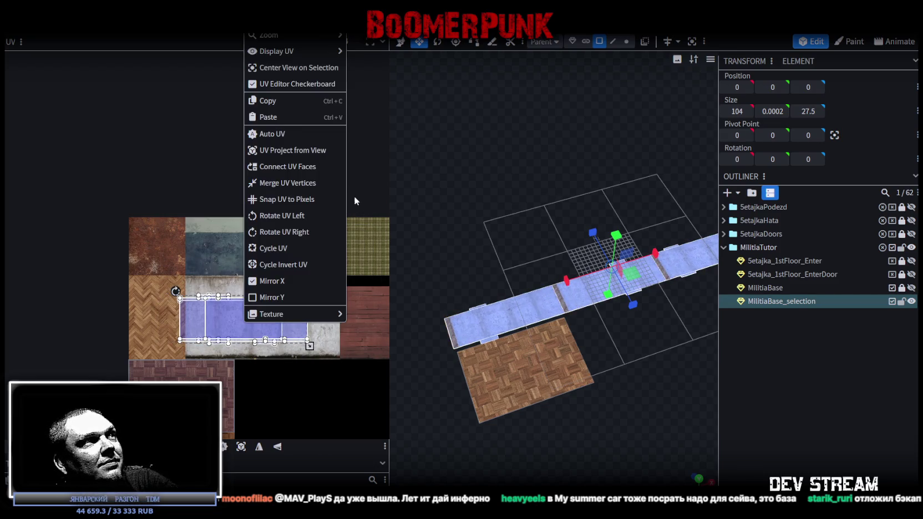
left_click_drag(221, 316, 229, 308)
mouse_move(627, 394)
left_mouse_down()
mouse_move(541, 458)
mouse_move(531, 438)
left_mouse_up()
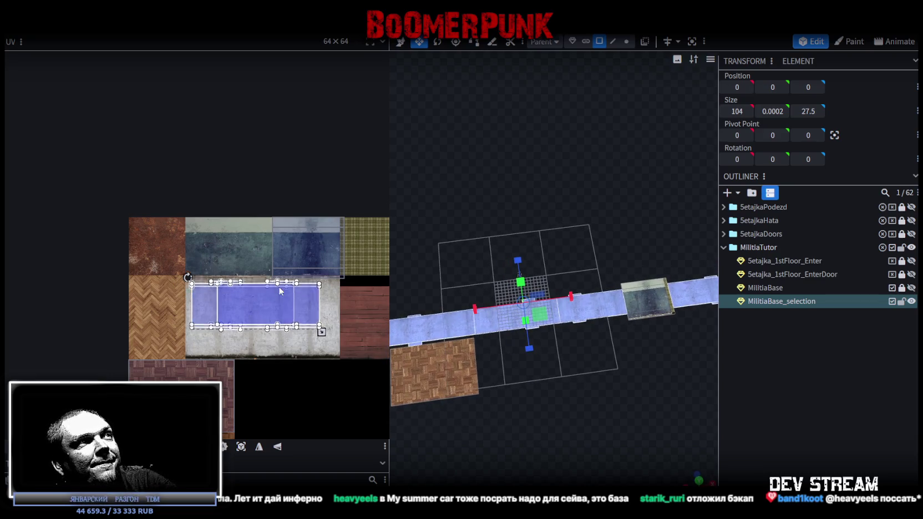
left_click_drag(243, 318, 309, 253)
scroll(309, 253, "up", 3)
scroll(267, 220, "up", 2)
scroll(262, 231, "up", 1)
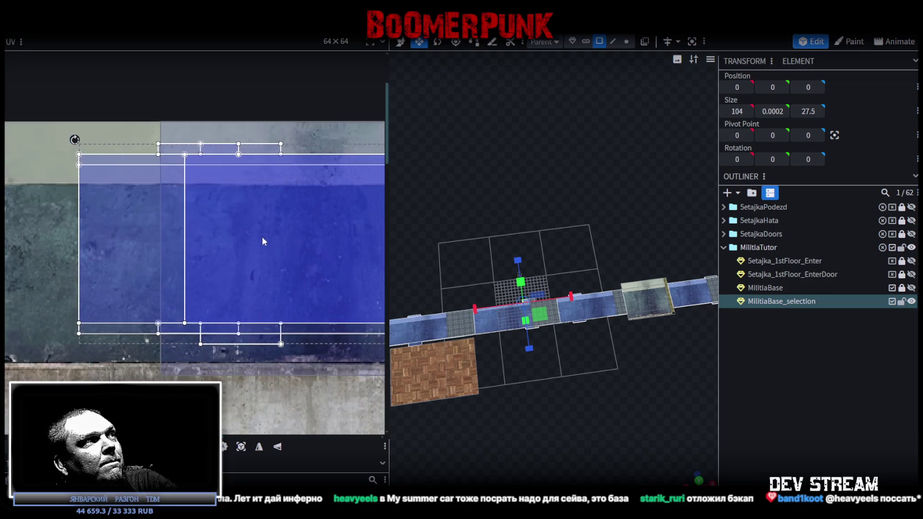
scroll(262, 236, "down", 3)
scroll(311, 267, "down", 1)
scroll(355, 299, "down", 1)
Rotate the selected floor UVs a quarter turn left and move them onto the herringbone tile.
left_click_drag(371, 309, 202, 204)
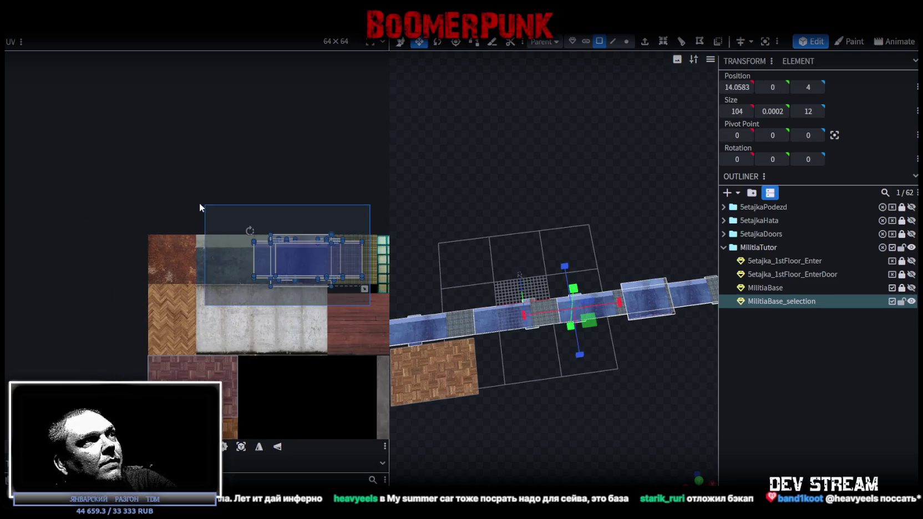
right_click(239, 212)
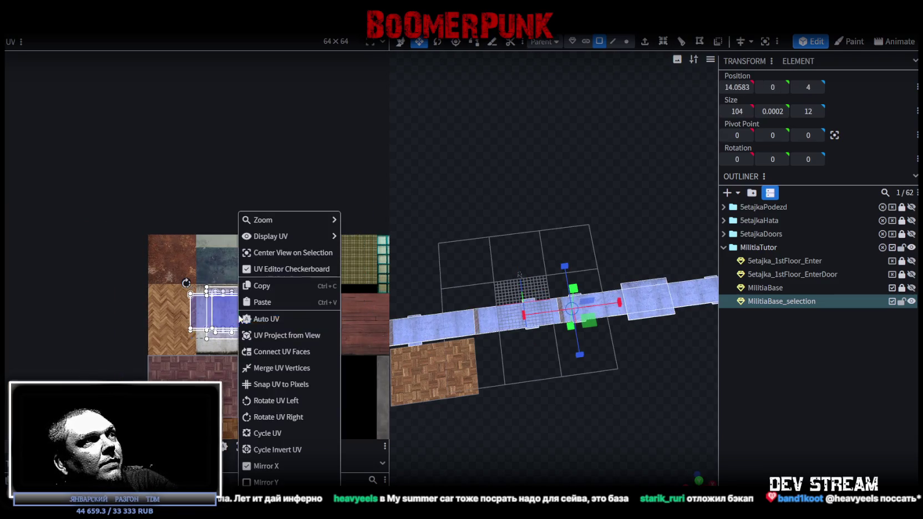
left_click(285, 402)
left_click_drag(243, 317, 173, 348)
scroll(161, 302, "up", 2)
scroll(166, 280, "up", 3)
left_click_drag(194, 282, 179, 212)
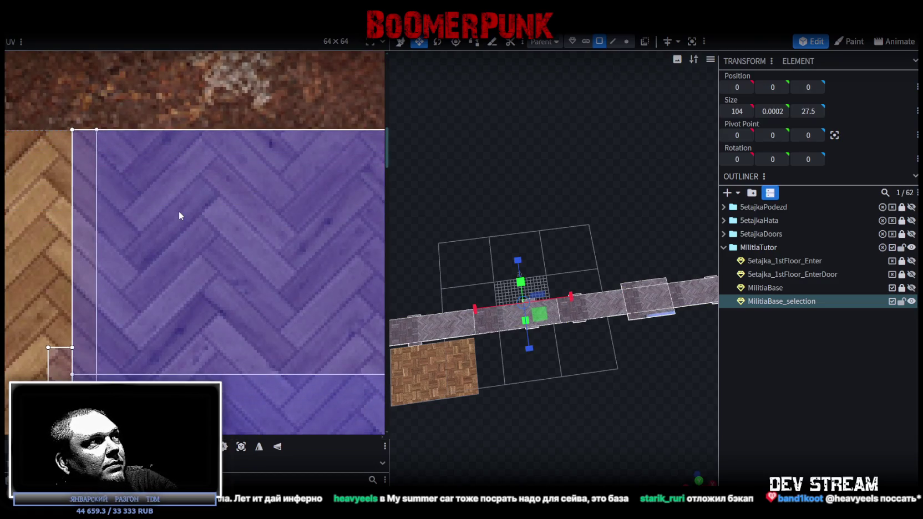
scroll(211, 296, "down", 3)
scroll(239, 238, "down", 2)
Pull the UV edge inward so the floor uses a narrower herringbone strip.
middle_click_drag(240, 237, 213, 148)
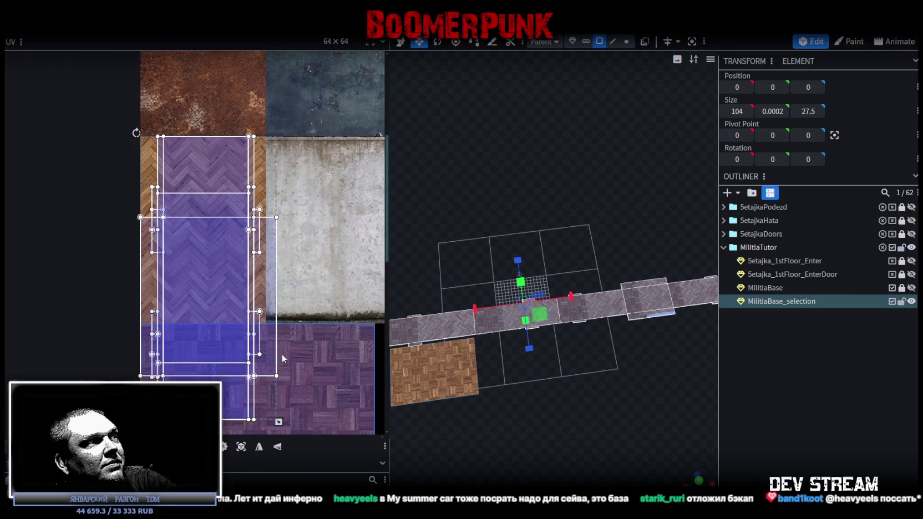
mouse_move(279, 422)
left_mouse_down()
mouse_move(263, 391)
mouse_move(234, 373)
left_mouse_up()
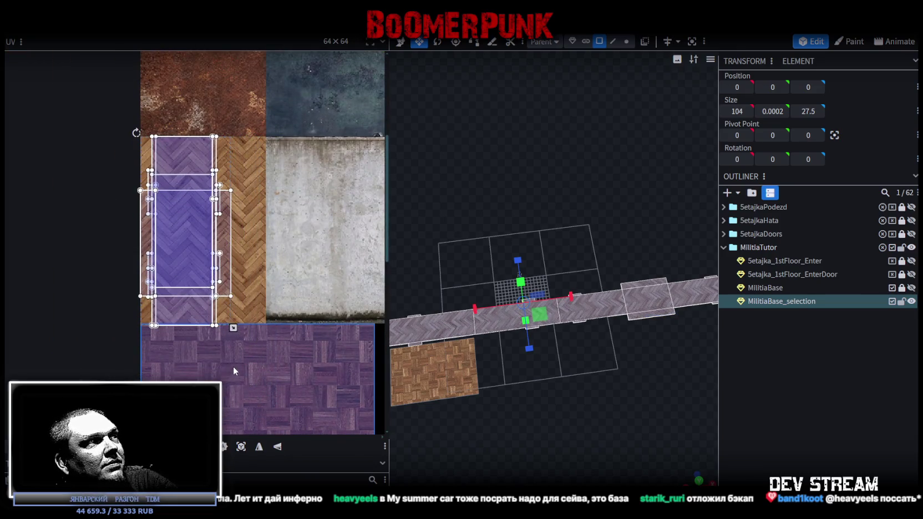
scroll(546, 350, "up", 2)
scroll(556, 425, "up", 3)
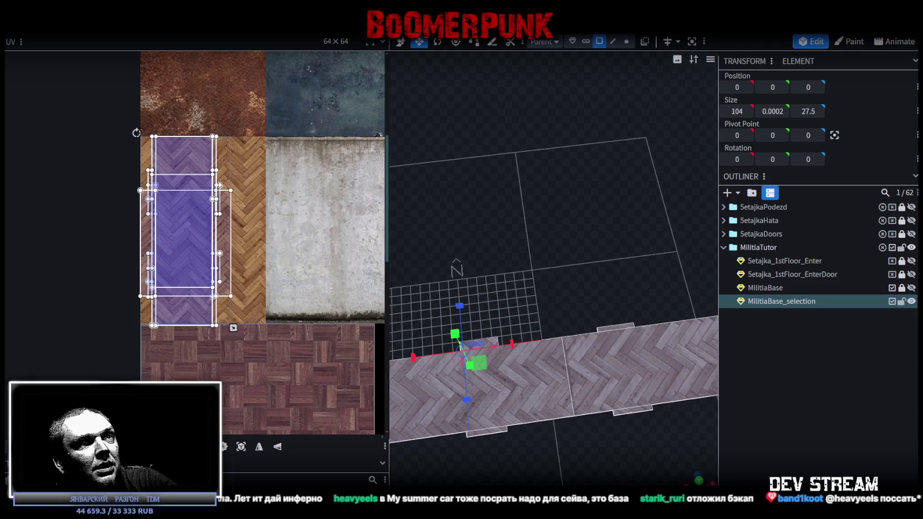
left_click_drag(698, 480, 611, 388)
right_click(349, 138)
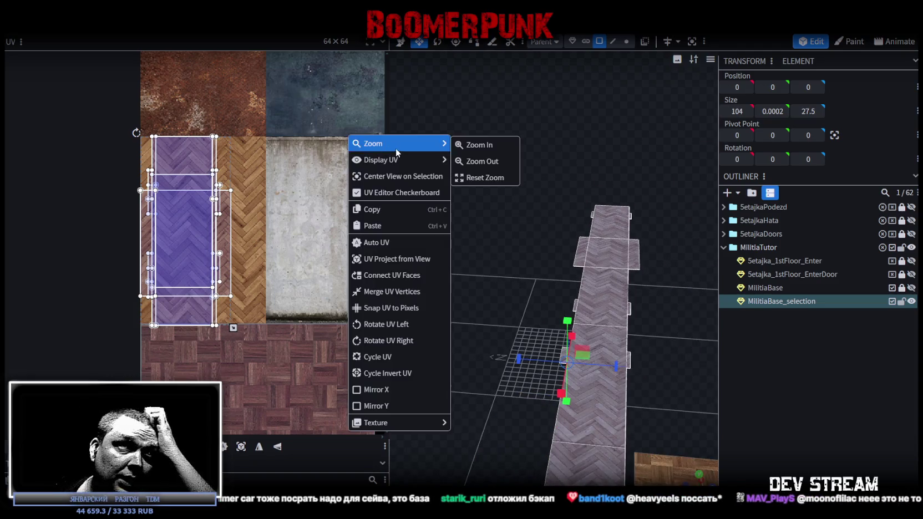
Orbit around the corridor floor to inspect the herringbone parquet from several angles.
mouse_move(598, 328)
left_mouse_down()
mouse_move(652, 306)
mouse_move(604, 320)
mouse_move(565, 348)
mouse_move(577, 362)
mouse_move(661, 292)
left_mouse_up()
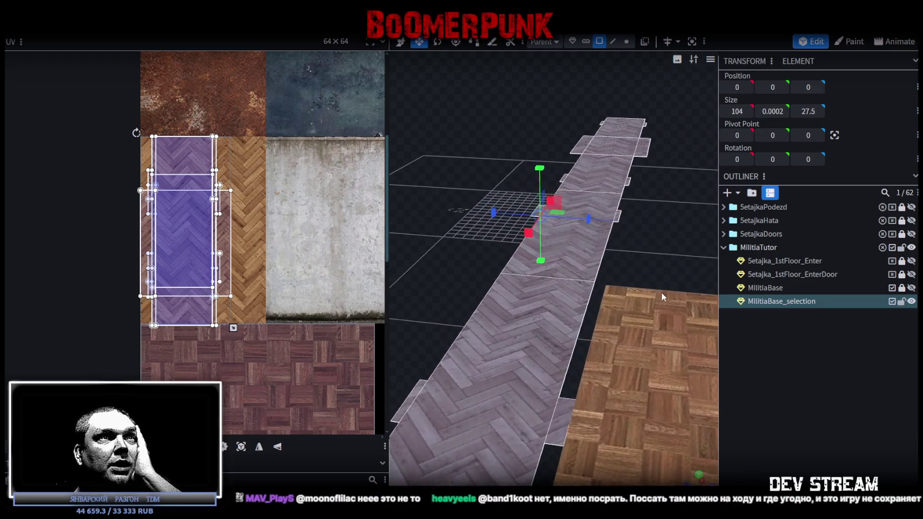
scroll(191, 351, "up", 2)
scroll(262, 285, "up", 3)
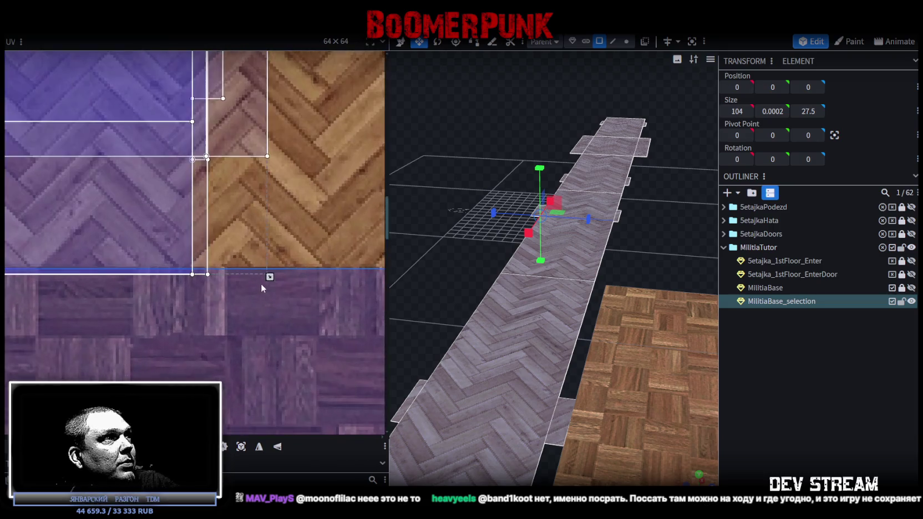
scroll(263, 284, "up", 1)
scroll(261, 272, "up", 2)
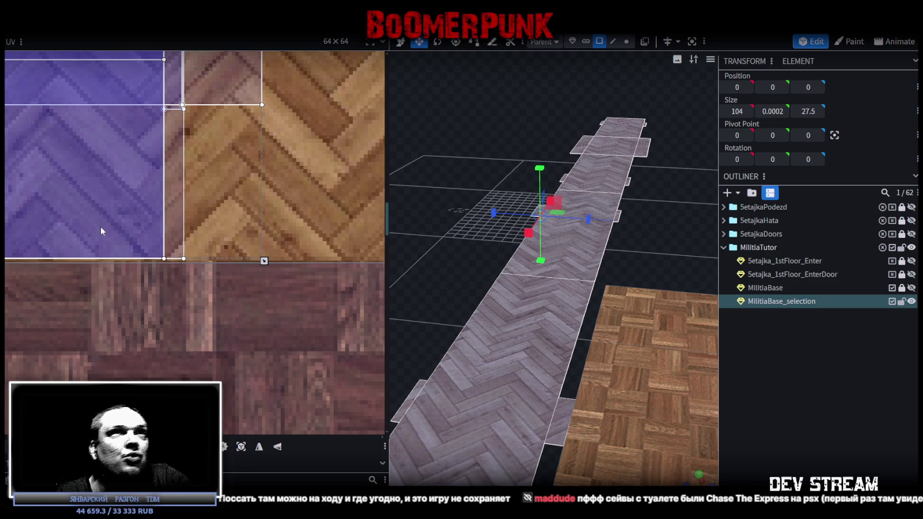
left_click_drag(604, 193, 497, 312)
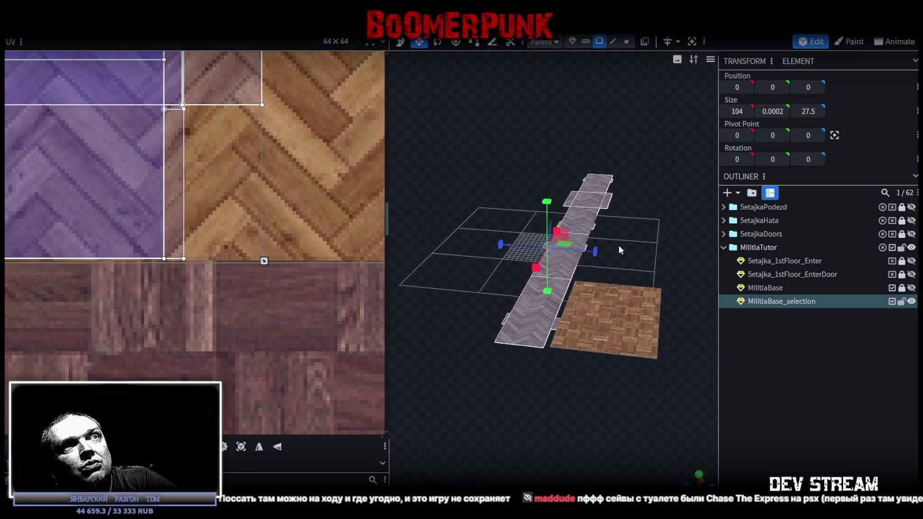
scroll(125, 169, "down", 3)
scroll(134, 180, "up", 1)
scroll(169, 192, "up", 1)
scroll(181, 176, "up", 2)
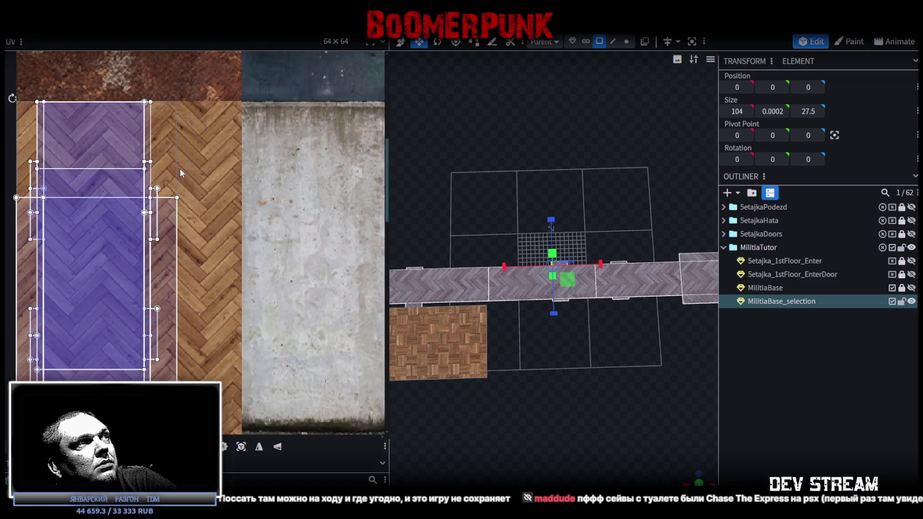
scroll(187, 176, "down", 2)
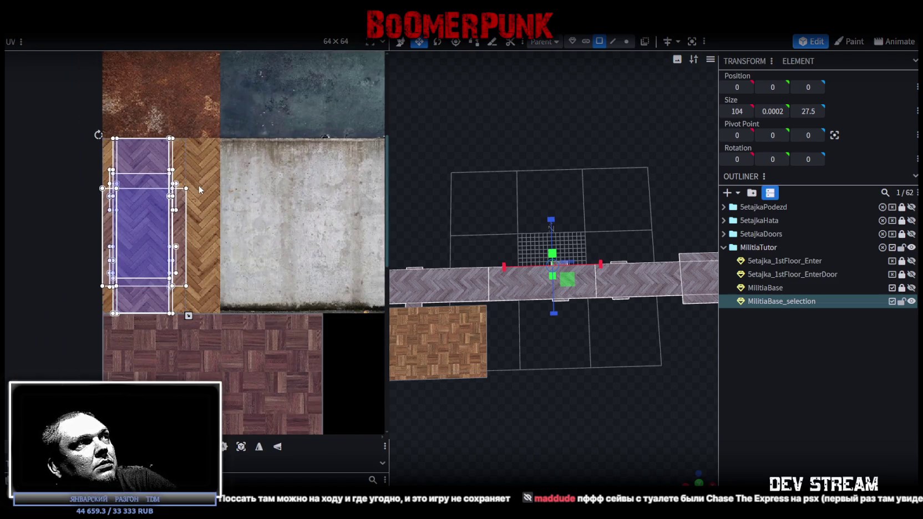
mouse_move(563, 382)
left_mouse_down()
mouse_move(617, 365)
mouse_move(621, 377)
mouse_move(578, 358)
mouse_move(575, 383)
mouse_move(643, 346)
left_mouse_up()
Save the project as Build0Tutor.bbmodel and unhide the MilitiaBase building.
key("ctrl+s")
mouse_move(548, 433)
left_mouse_down()
mouse_move(526, 403)
mouse_move(588, 356)
mouse_move(580, 337)
mouse_move(620, 336)
mouse_move(612, 291)
mouse_move(565, 283)
mouse_move(552, 320)
mouse_move(571, 307)
left_mouse_up()
left_click(911, 288)
scroll(620, 327, "up", 3)
scroll(588, 320, "up", 3)
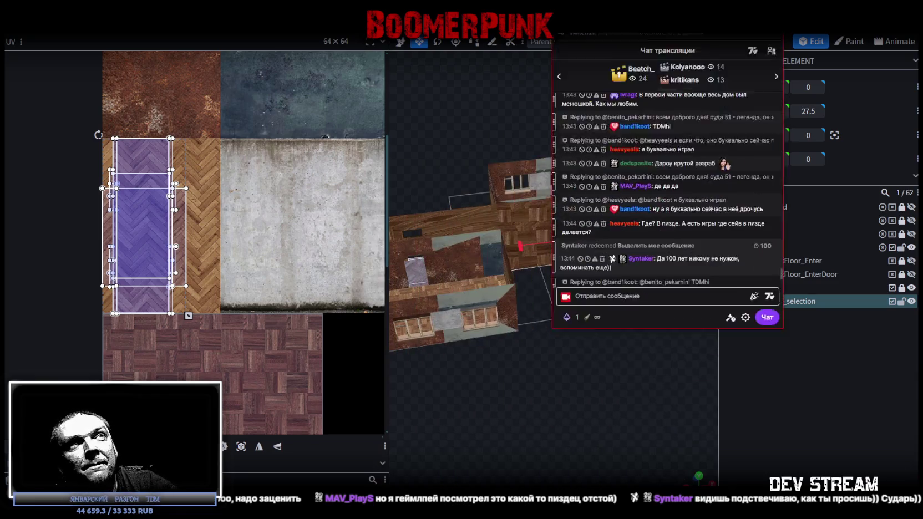
Bring the Twitch chat popout over the editor at a smaller size and close a viewer's profile card.
left_click_drag(490, 206, 727, 6)
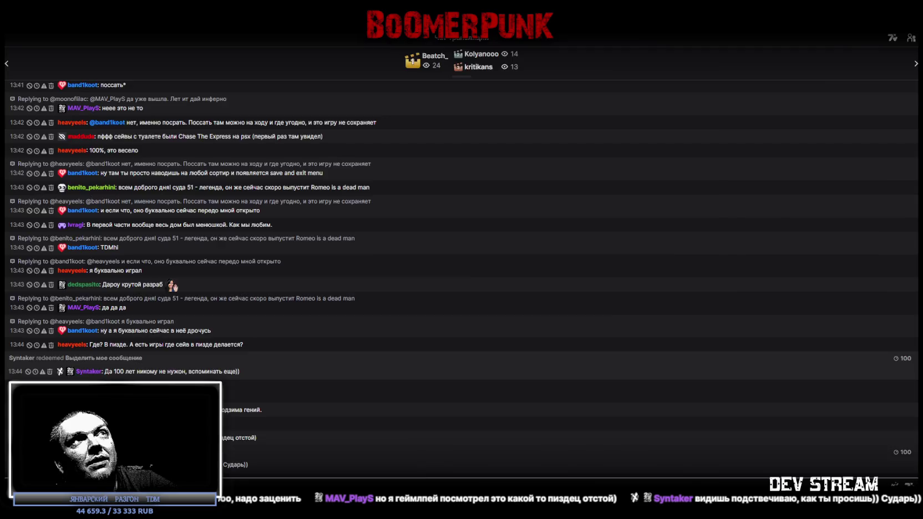
double_click(408, 7)
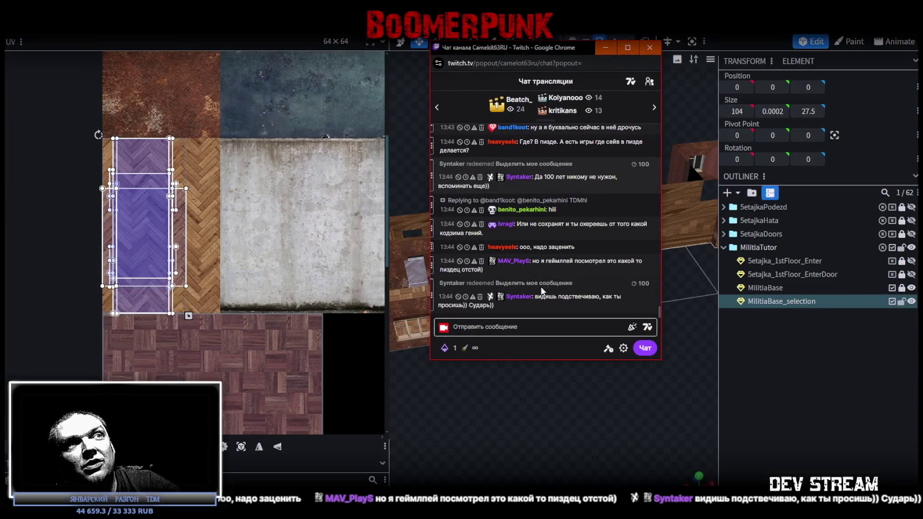
mouse_move(448, 283)
left_mouse_down()
mouse_move(641, 286)
mouse_move(450, 283)
left_mouse_up()
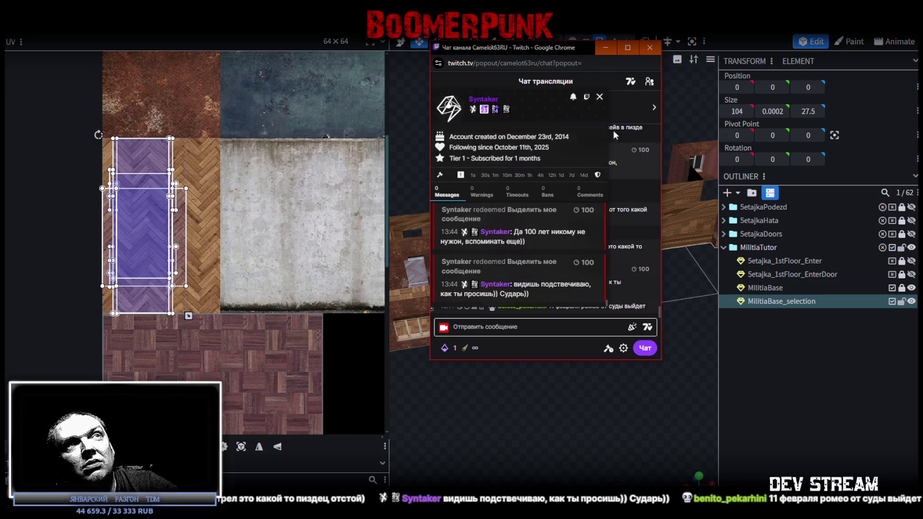
left_click(600, 97)
left_click_drag(496, 269, 577, 268)
left_click(577, 266)
mouse_move(548, 306)
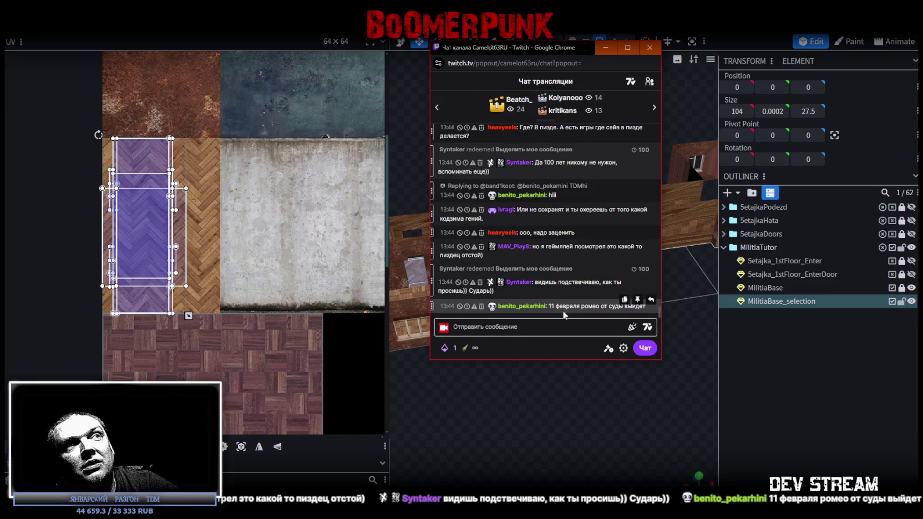
left_click(545, 326)
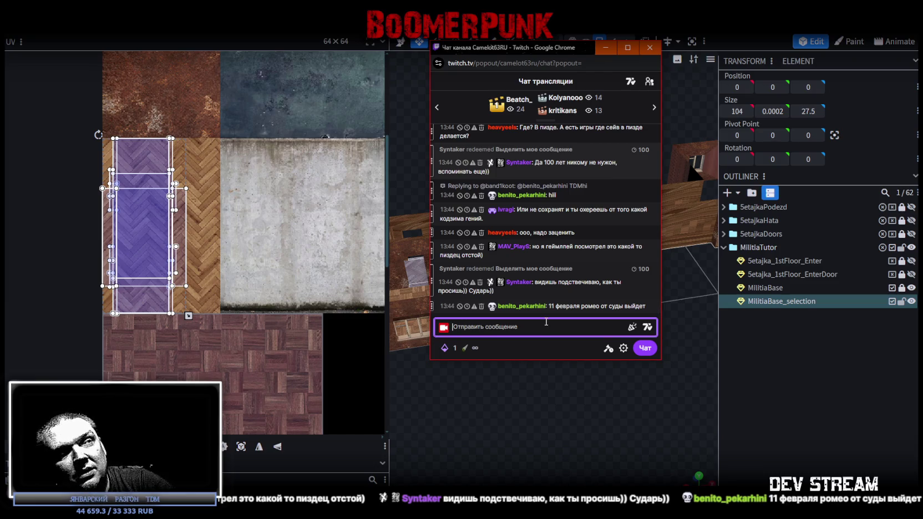
type("1")
key("BackSpace")
type("@")
key("Tab")
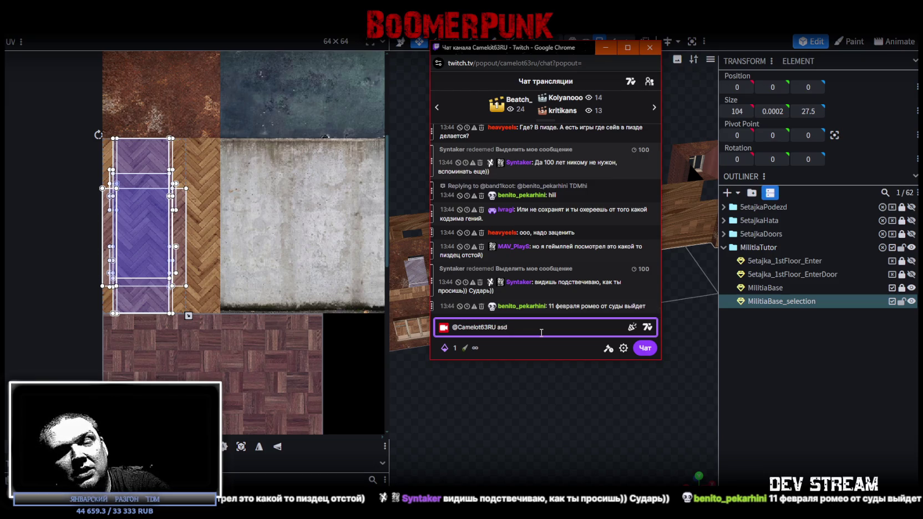
key("Return")
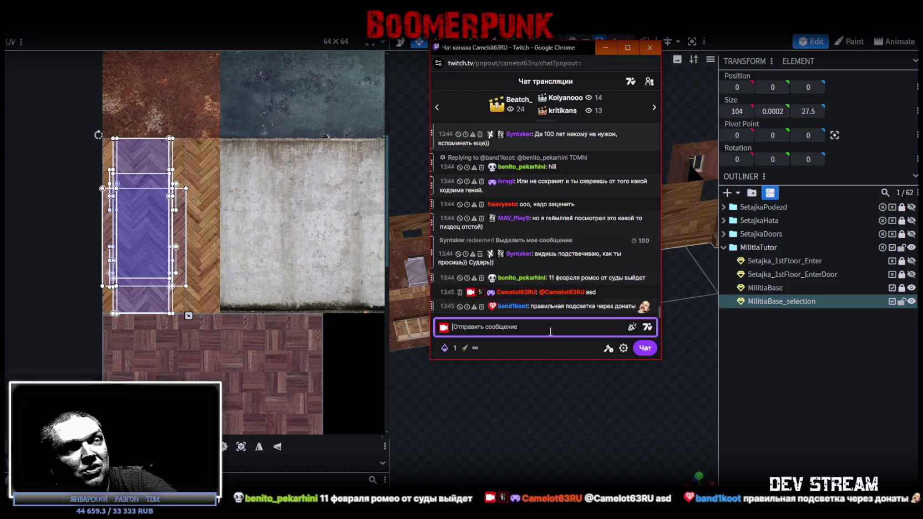
scroll(585, 264, "up", 3)
scroll(580, 271, "up", 3)
scroll(582, 276, "up", 3)
scroll(582, 276, "up", 3)
scroll(602, 268, "up", 3)
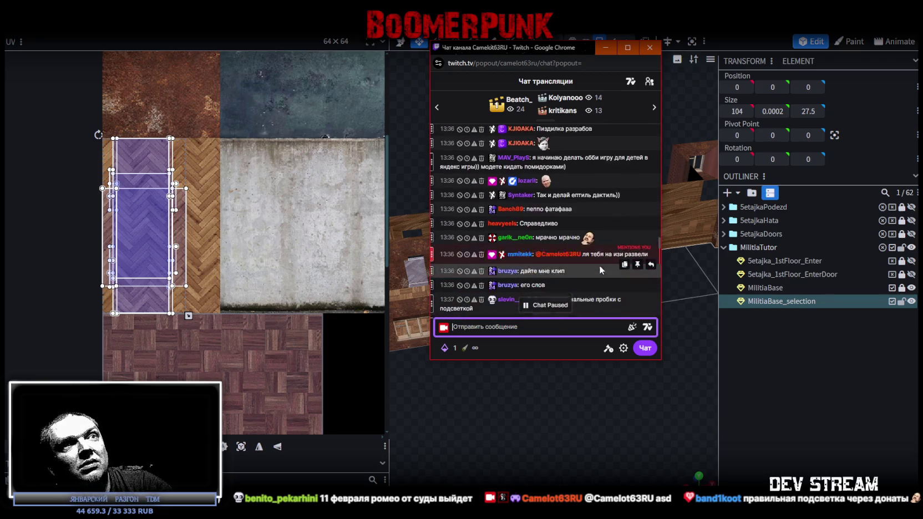
scroll(599, 265, "up", 3)
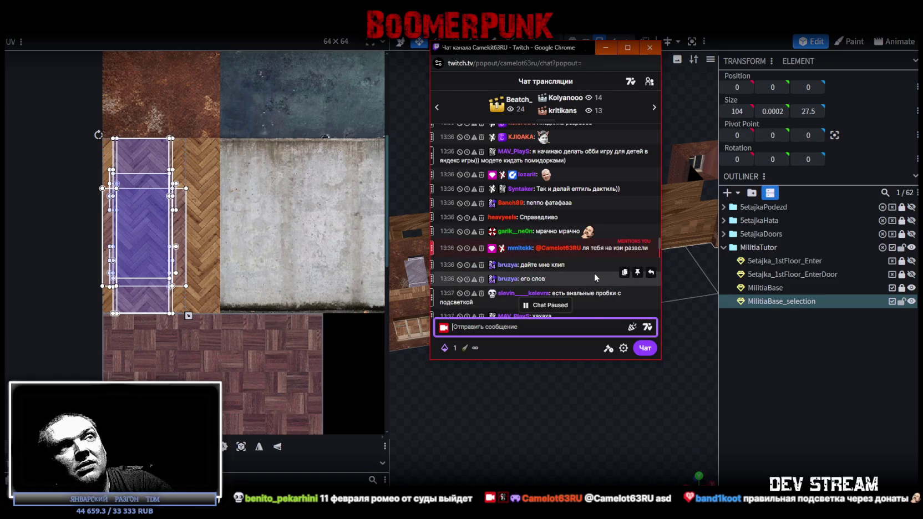
scroll(594, 272, "down", 5)
scroll(597, 259, "down", 5)
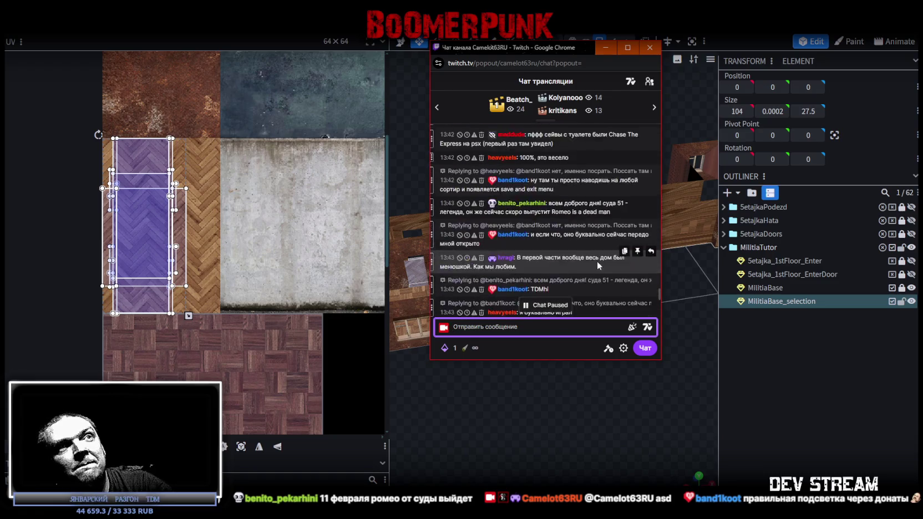
scroll(597, 262, "down", 5)
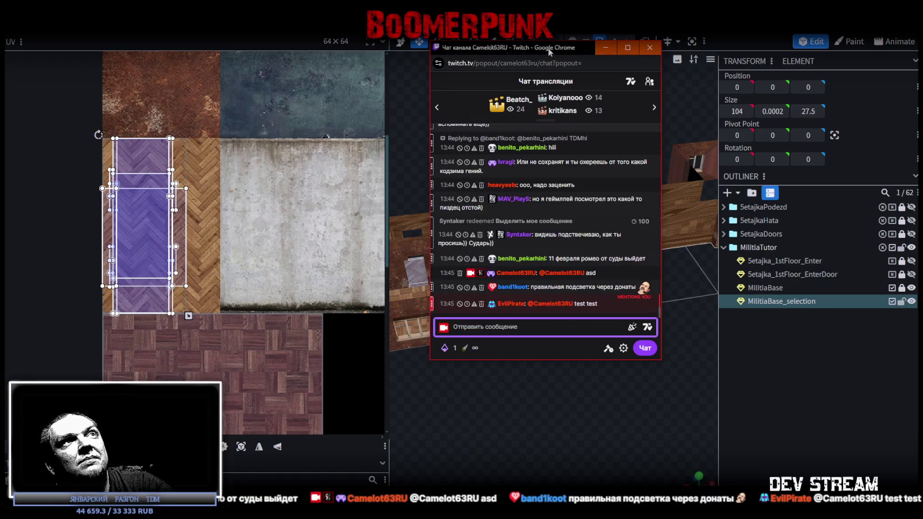
left_click_drag(543, 49, 542, 114)
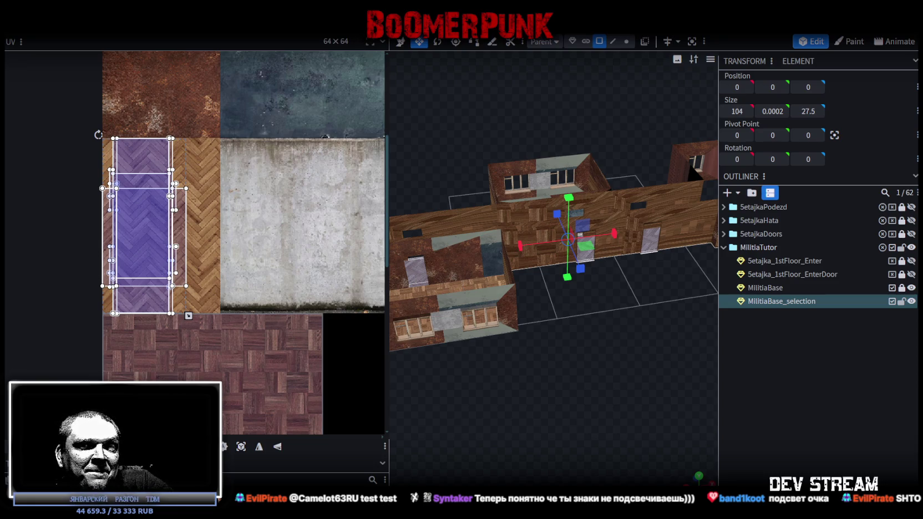
Orbit to a top-down view over the building and select a side room's parquet floor.
mouse_move(635, 370)
left_mouse_down()
mouse_move(618, 357)
mouse_move(595, 368)
mouse_move(586, 395)
mouse_move(562, 363)
mouse_move(571, 366)
left_mouse_up()
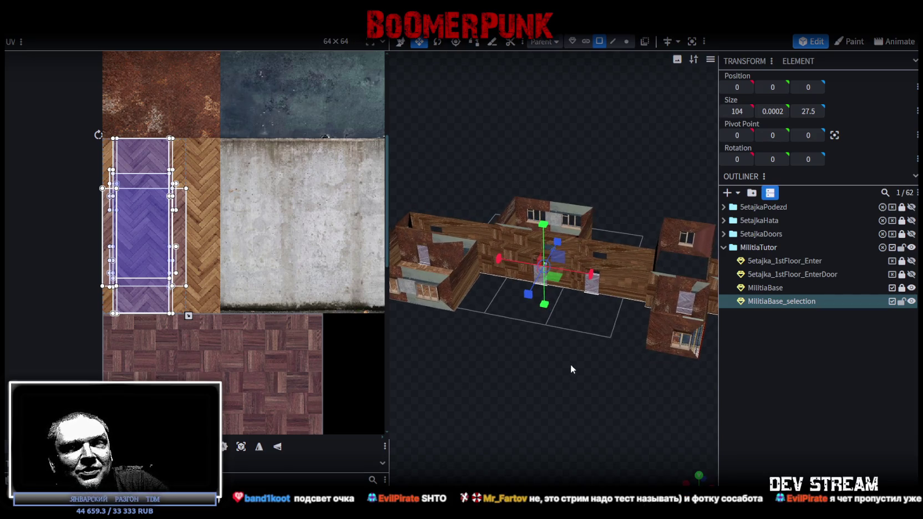
left_click_drag(571, 365, 593, 368)
scroll(578, 370, "up", 2)
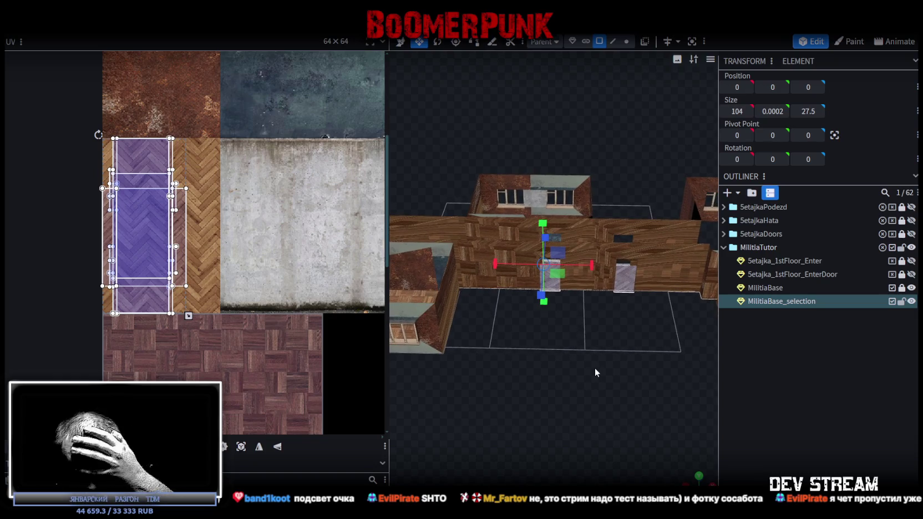
mouse_move(595, 368)
left_mouse_down()
mouse_move(595, 420)
mouse_move(620, 406)
mouse_move(624, 387)
mouse_move(614, 402)
mouse_move(681, 365)
mouse_move(695, 343)
left_mouse_up()
scroll(696, 343, "down", 3)
scroll(156, 250, "down", 1)
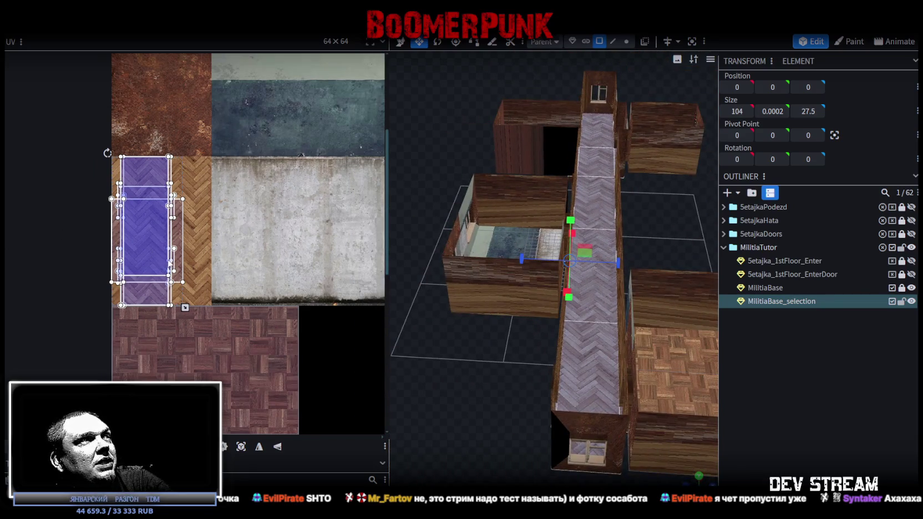
scroll(360, 305, "down", 3)
mouse_move(702, 244)
left_mouse_down()
mouse_move(597, 289)
mouse_move(655, 314)
mouse_move(622, 323)
mouse_move(604, 349)
mouse_move(649, 314)
left_mouse_up()
scroll(610, 311, "up", 3)
left_click(551, 312)
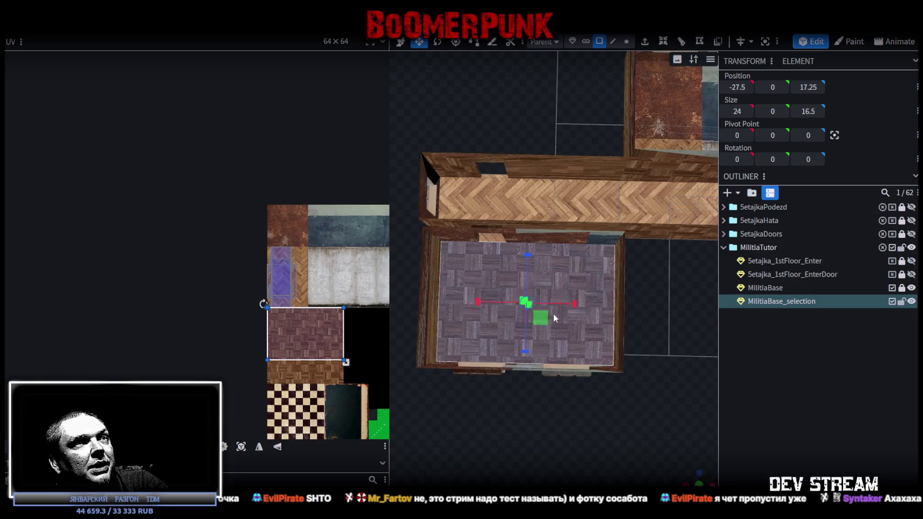
Select the herringbone corridor floor strip from an angled view, then return to top-down.
scroll(557, 438, "up", 2)
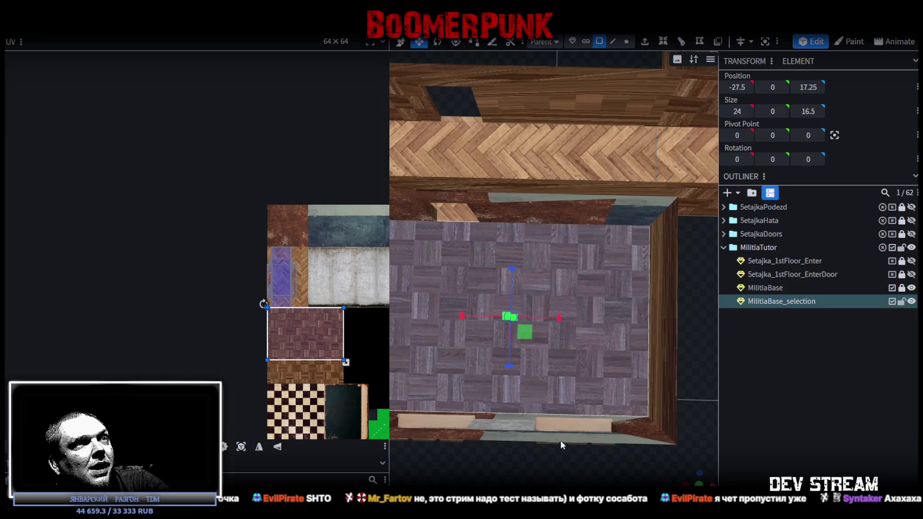
scroll(555, 431, "down", 3)
mouse_move(564, 454)
left_mouse_down()
mouse_move(570, 430)
mouse_move(534, 262)
left_mouse_up()
scroll(590, 331, "up", 3)
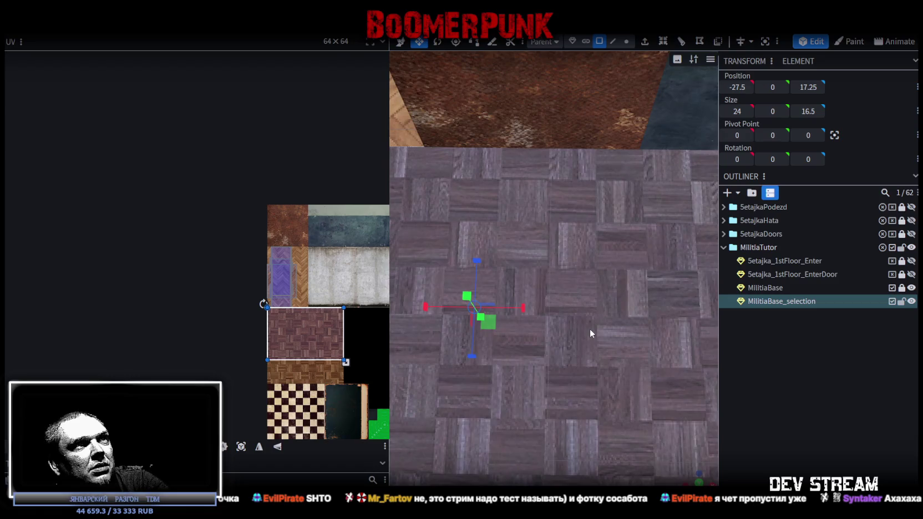
scroll(638, 320, "down", 1)
scroll(638, 320, "down", 3)
scroll(675, 402, "down", 1)
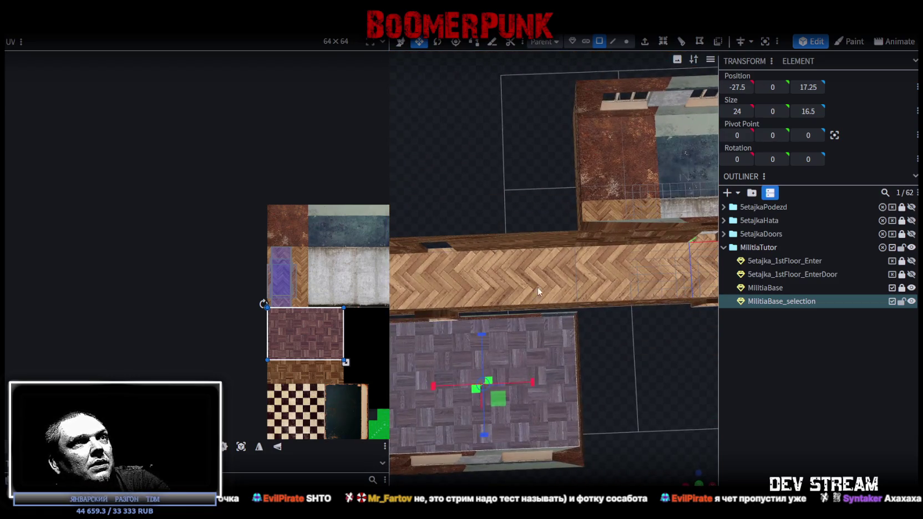
left_click(537, 287)
scroll(555, 325, "down", 1)
mouse_move(584, 335)
left_mouse_down()
mouse_move(588, 320)
mouse_move(586, 343)
left_mouse_up()
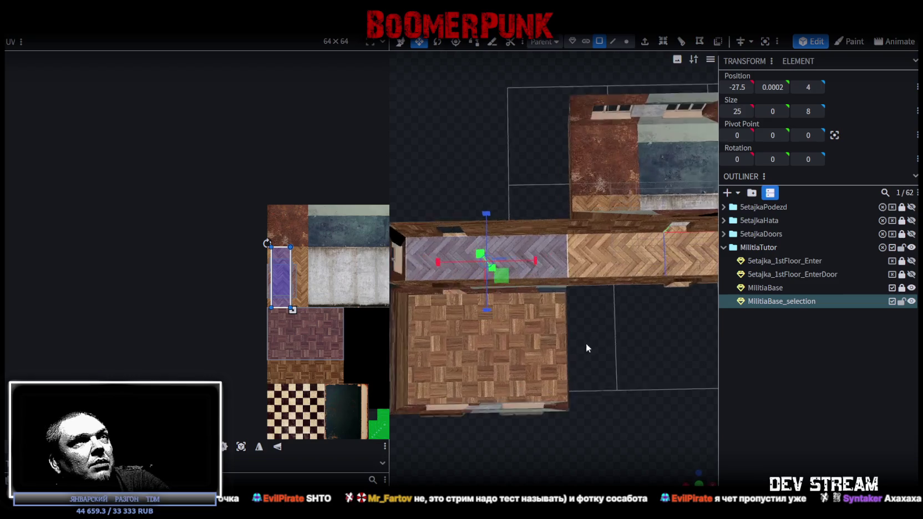
Loop-cut the selected corridor floor and select the successive floor segments along its length.
left_click(681, 44)
right_click_drag(673, 318, 601, 324)
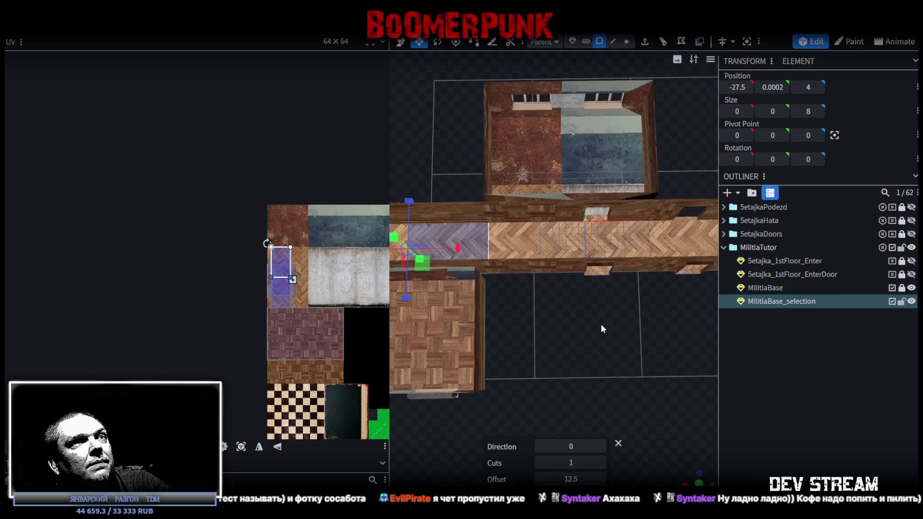
left_click(521, 240)
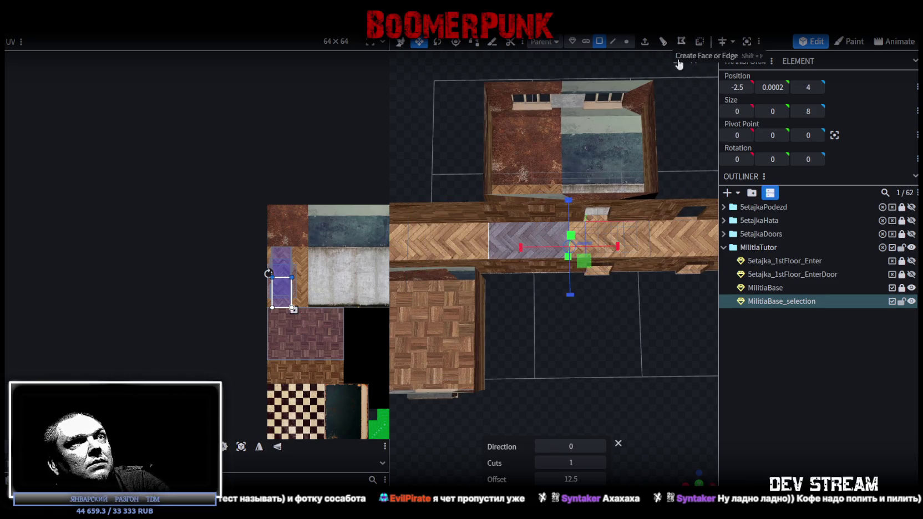
right_click_drag(662, 455, 560, 434)
left_click(600, 219)
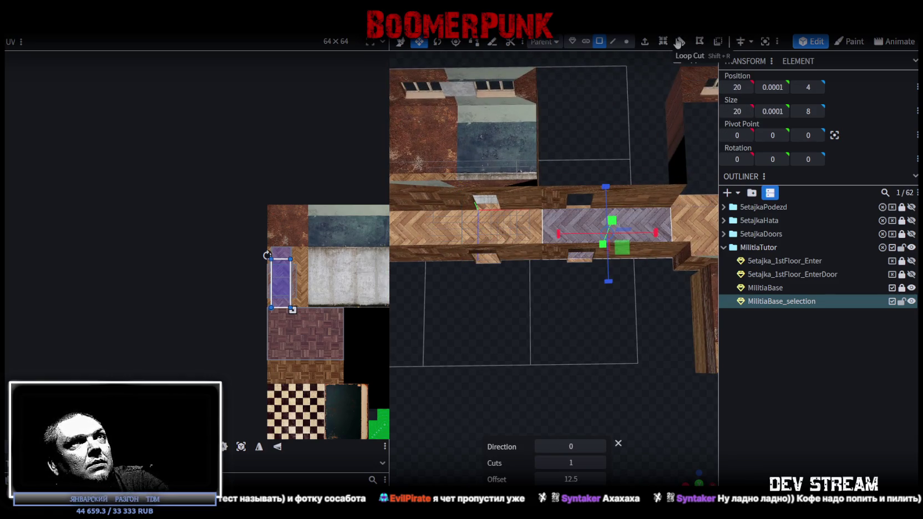
right_click_drag(646, 380, 575, 213)
left_click(581, 235)
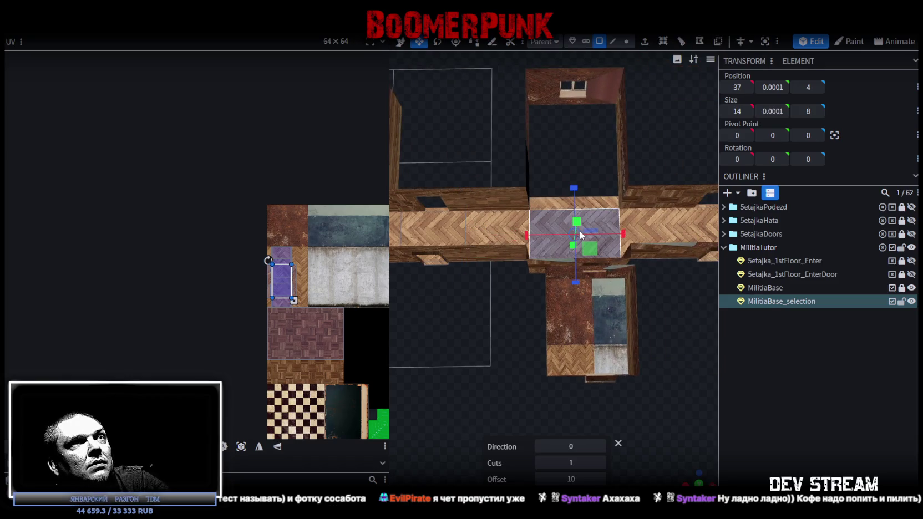
Cut the full-length floor face across the corridor, then add another cut to the right-end face.
left_click(653, 120)
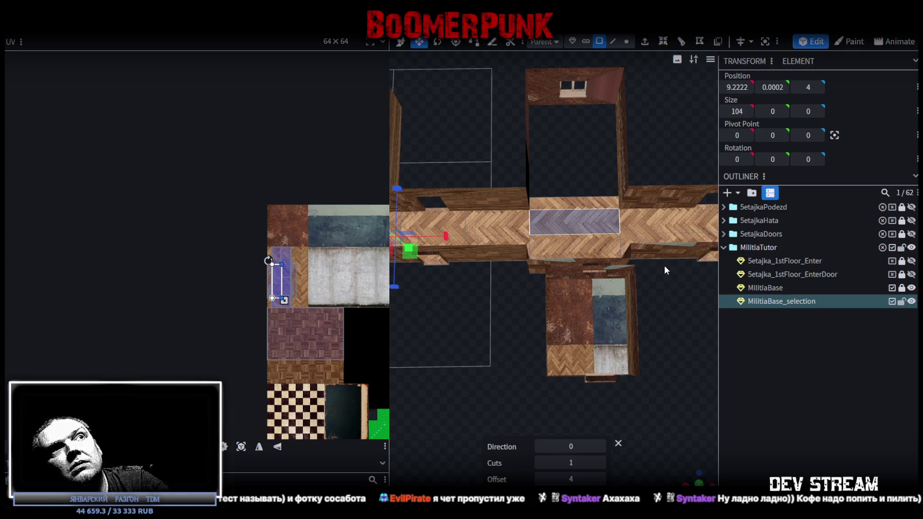
left_click(602, 446)
mouse_move(687, 362)
left_mouse_down()
mouse_move(594, 385)
mouse_move(358, 372)
mouse_move(567, 335)
mouse_move(520, 383)
mouse_move(693, 376)
mouse_move(566, 325)
mouse_move(573, 268)
left_mouse_up()
left_click(570, 264)
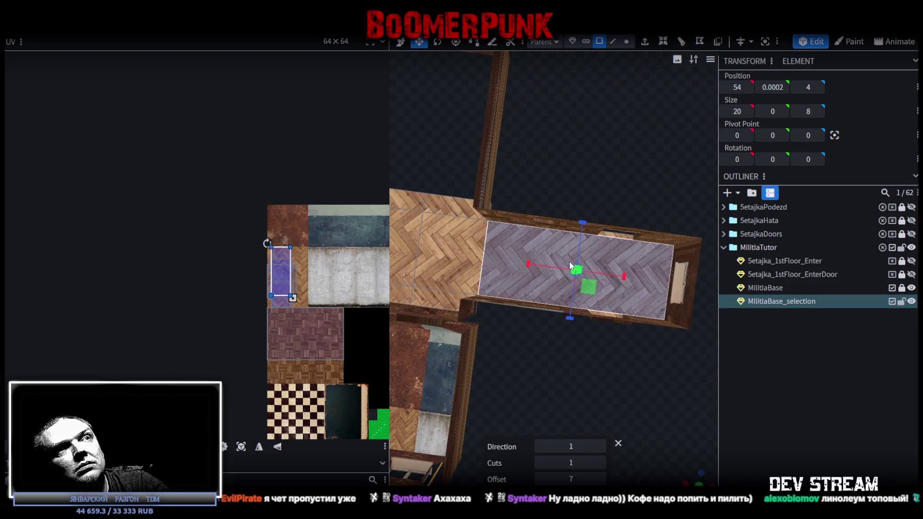
left_click(681, 41)
Select all the corridor floor faces in a top-down view, leaving out the lower room's floor.
scroll(611, 267, "down", 3)
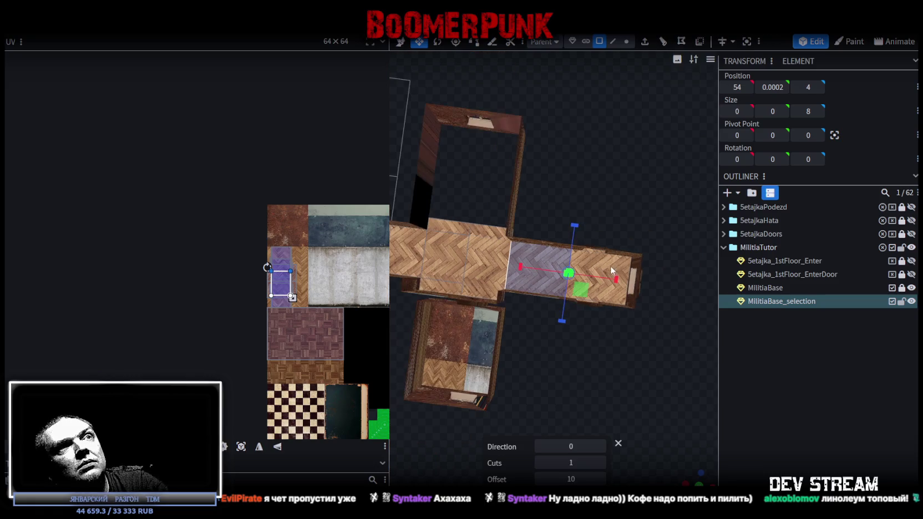
mouse_move(663, 240)
left_mouse_down()
mouse_move(584, 308)
mouse_move(547, 266)
left_mouse_up()
scroll(312, 256, "up", 2)
scroll(263, 242, "up", 3)
scroll(312, 229, "down", 3)
left_click_drag(521, 284, 617, 300)
right_click_drag(584, 324, 714, 446)
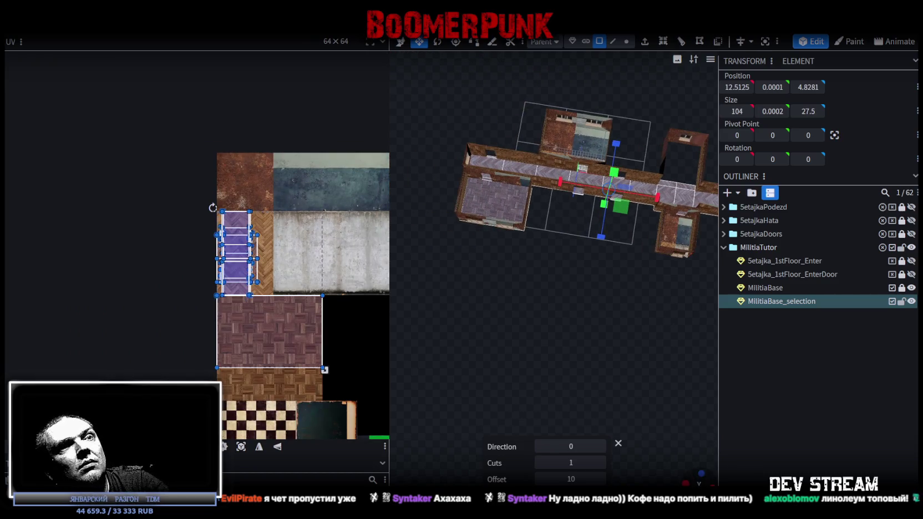
left_click(699, 484)
right_click_drag(606, 404, 545, 351)
scroll(545, 352, "down", 1)
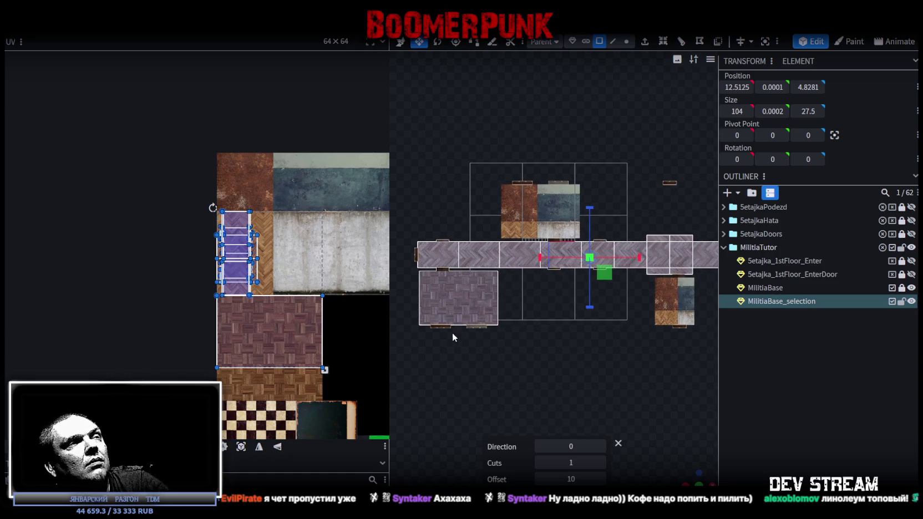
left_click(463, 295, "ctrl")
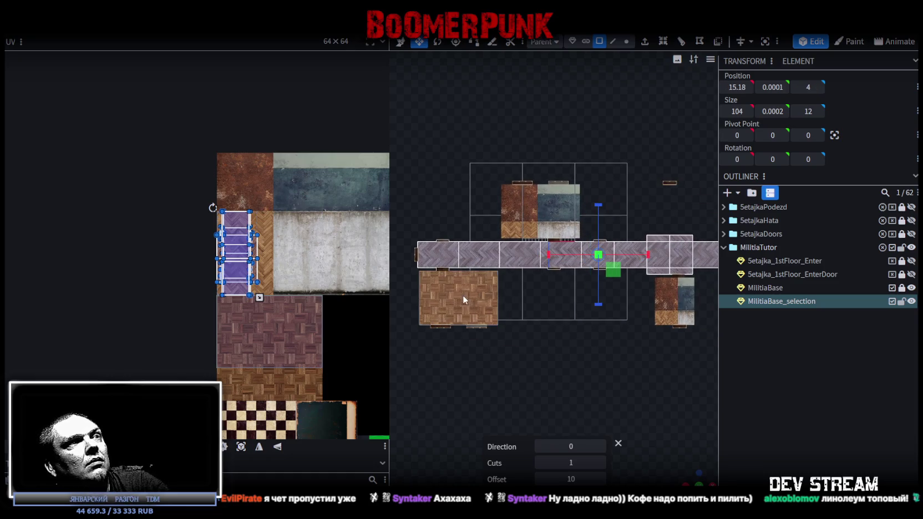
Project the floor faces' UVs from the top view and move the left four onto another texture area.
left_click(241, 447)
scroll(252, 364, "down", 1)
scroll(202, 300, "down", 2)
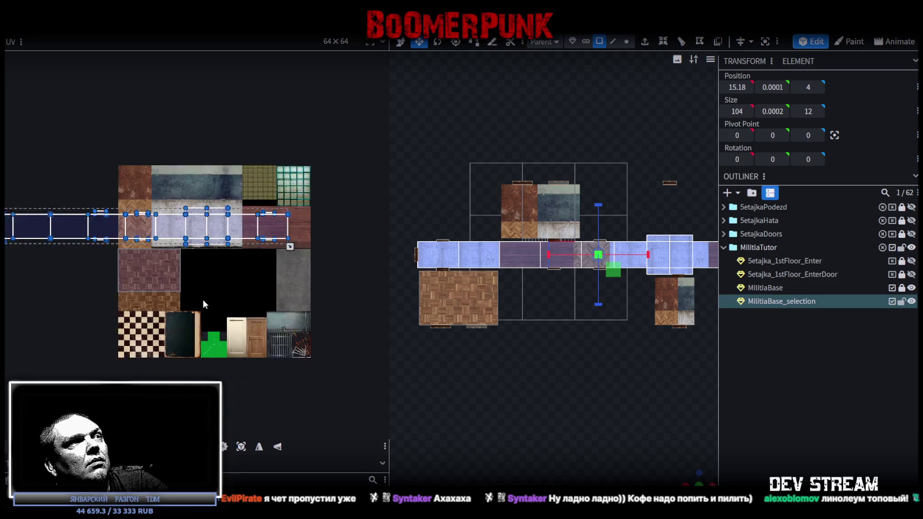
left_click_drag(316, 252, 322, 209)
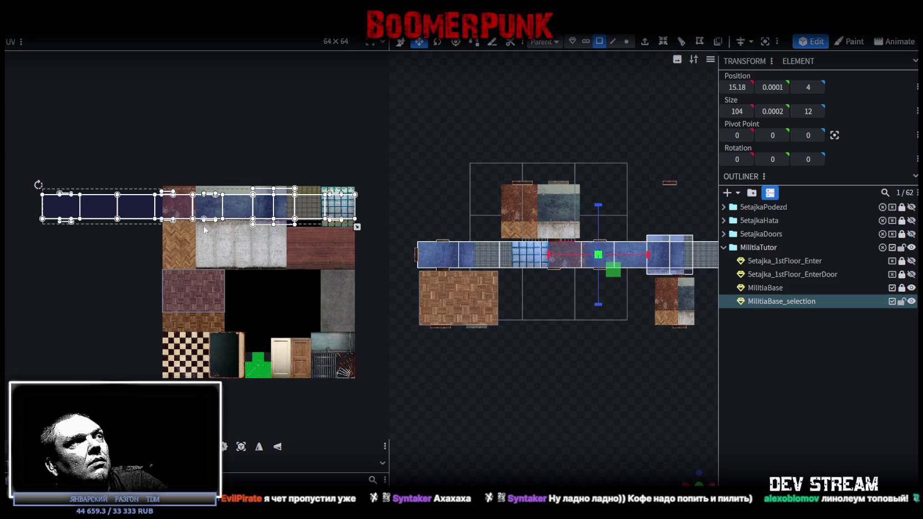
left_click_drag(180, 235, 22, 167)
mouse_move(166, 205)
left_mouse_down()
mouse_move(295, 227)
mouse_move(332, 210)
left_mouse_up()
Move another corridor face's UV mapping onto the blue texture.
scroll(152, 168, "up", 3)
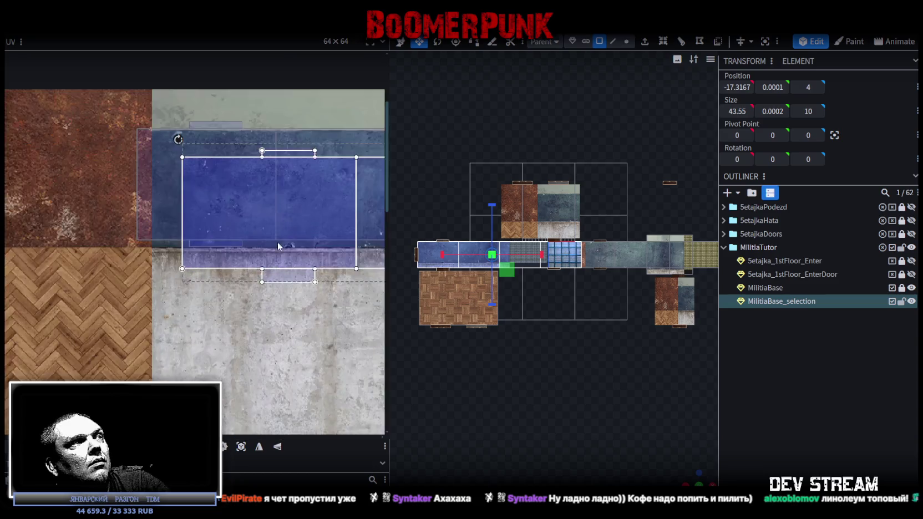
scroll(143, 190, "up", 2)
middle_click_drag(143, 186, 224, 314)
left_click_drag(151, 228, 132, 198)
scroll(177, 277, "down", 2)
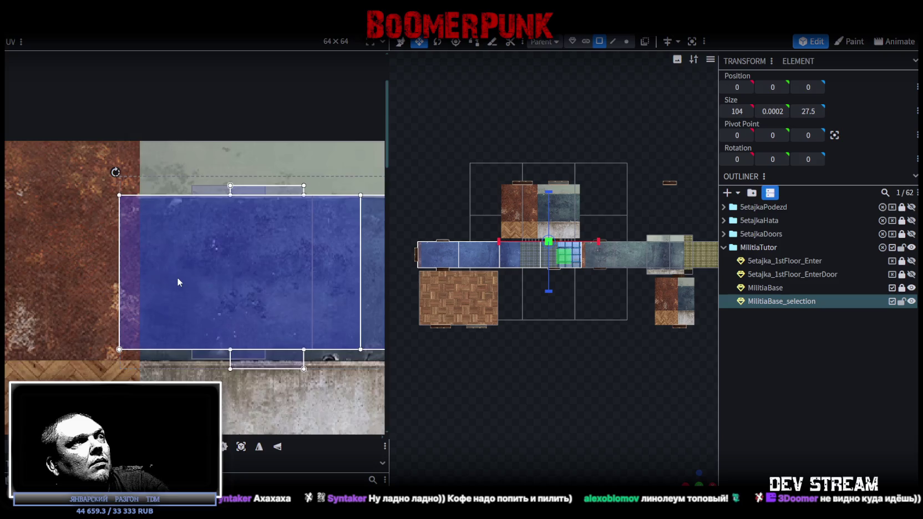
scroll(243, 313, "down", 2)
scroll(243, 314, "down", 2)
scroll(233, 299, "down", 2)
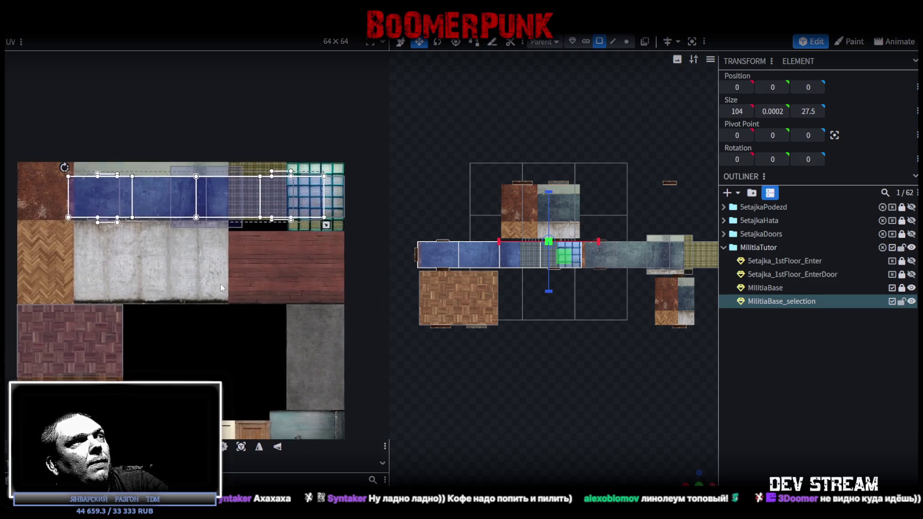
scroll(309, 274, "up", 2)
scroll(309, 277, "up", 1)
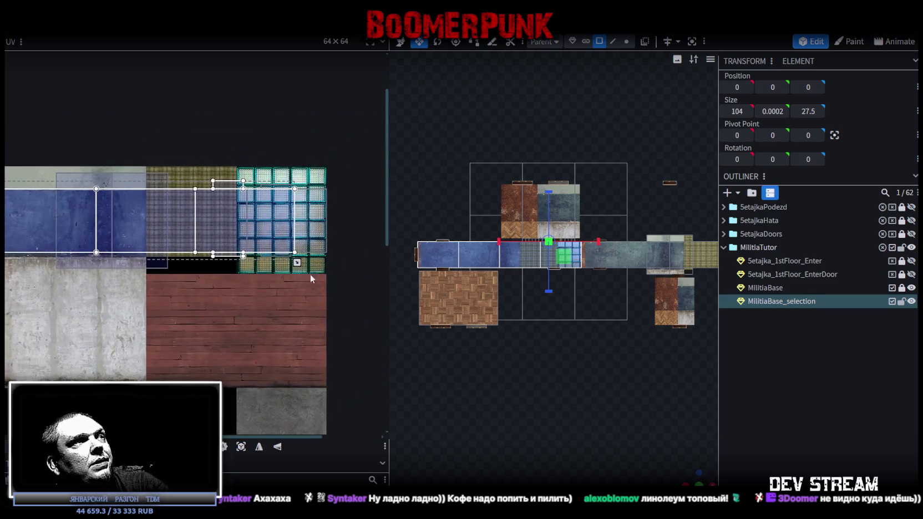
scroll(299, 266, "up", 2)
Shift several corridor faces onto the herringbone wood, then back onto the rust-and-blue area.
left_click_drag(226, 143, 324, 284)
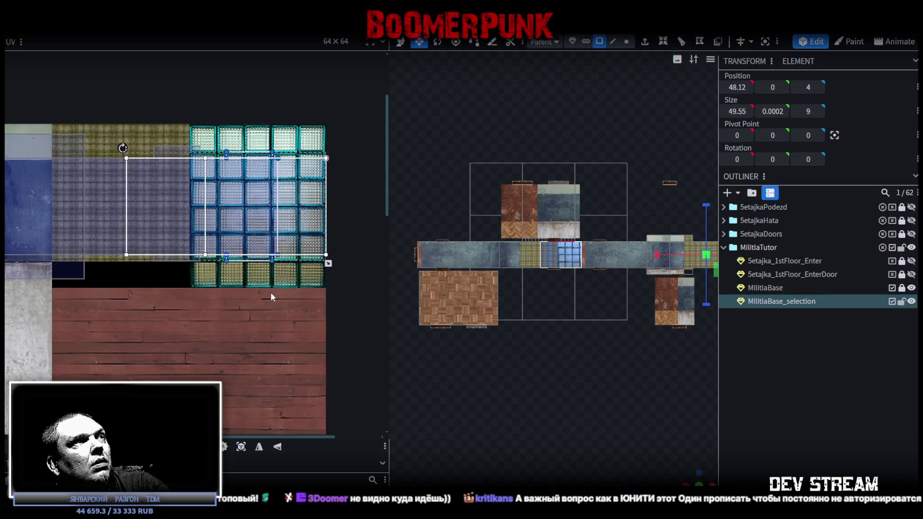
scroll(270, 294, "down", 1)
scroll(268, 299, "down", 2)
scroll(228, 267, "up", 2)
scroll(119, 184, "up", 2)
left_click(180, 240)
left_click_drag(96, 165, 225, 316)
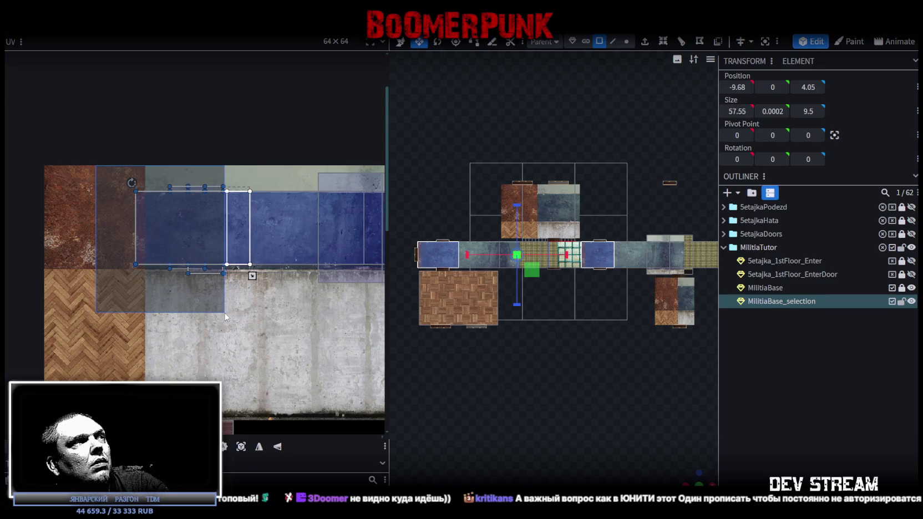
left_click_drag(188, 235, 121, 288)
scroll(265, 280, "down", 1)
scroll(265, 280, "down", 1)
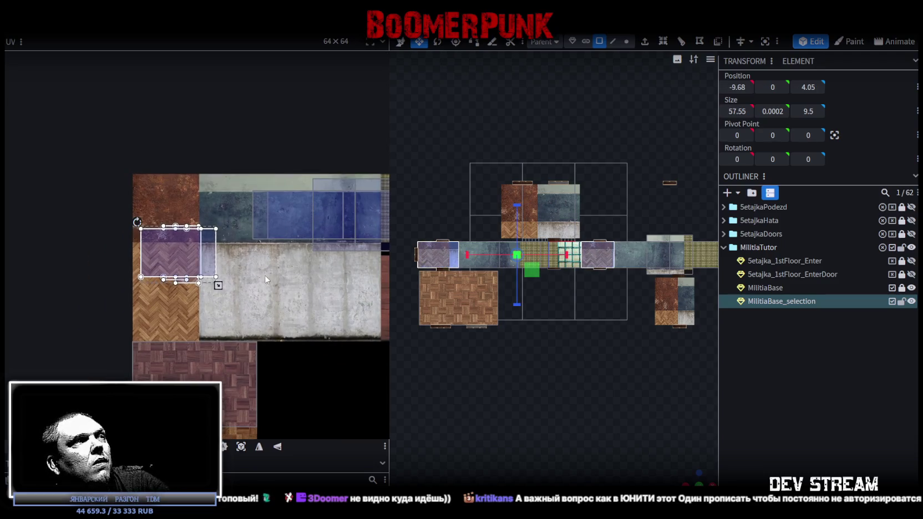
mouse_move(177, 249)
left_mouse_down()
mouse_move(175, 207)
mouse_move(148, 194)
mouse_move(153, 213)
left_mouse_up()
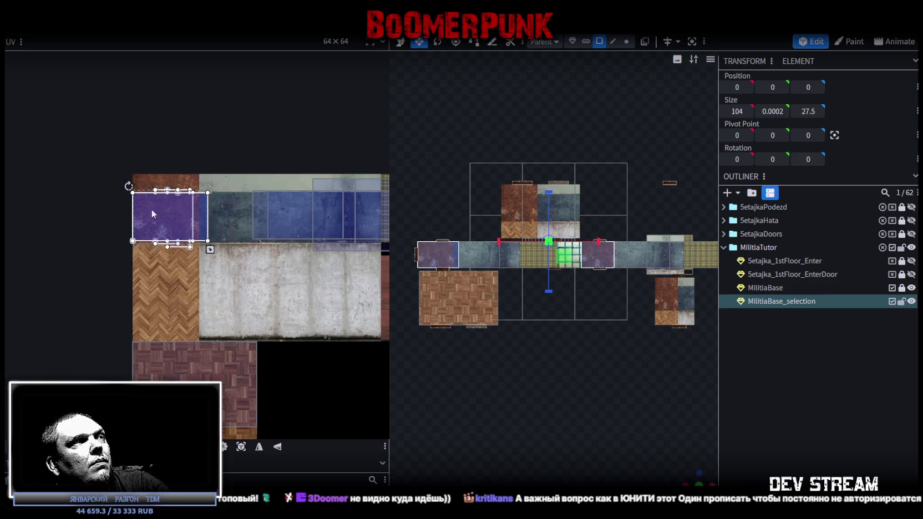
Remap the left blue corridor segment onto the purple texture and nudge it slightly upward.
scroll(233, 261, "up", 1)
scroll(281, 304, "up", 1)
scroll(279, 278, "up", 1)
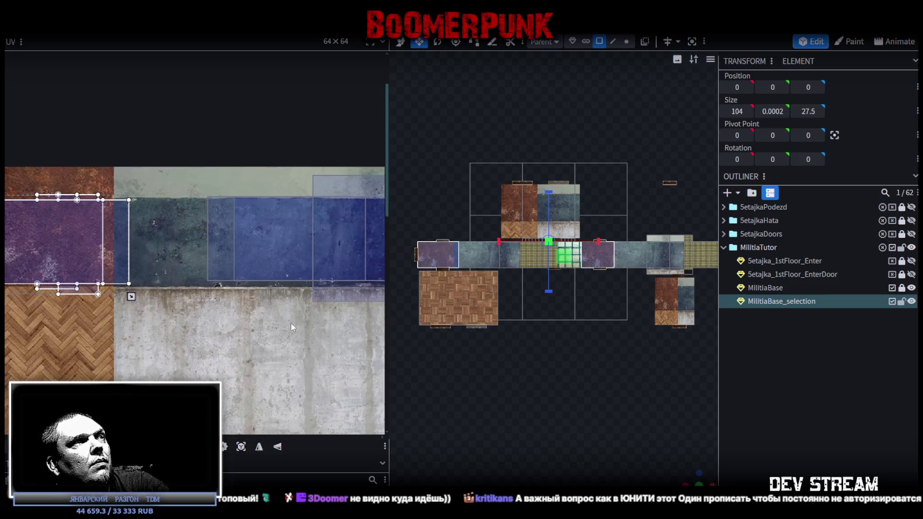
scroll(255, 325, "down", 1)
scroll(216, 316, "down", 1)
left_click(193, 244)
left_click(194, 247)
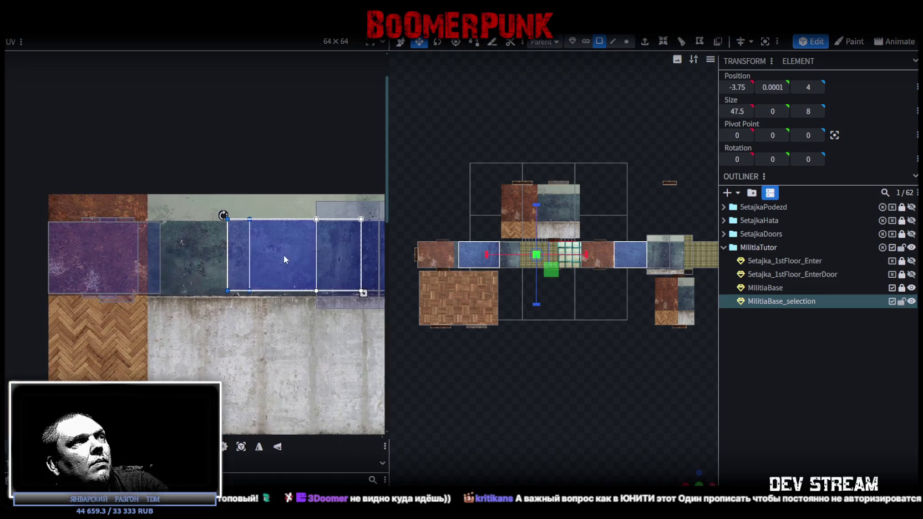
left_click_drag(284, 255, 82, 257)
scroll(55, 220, "up", 2)
scroll(67, 228, "up", 3)
scroll(65, 227, "up", 2)
left_click_drag(64, 240, 63, 236)
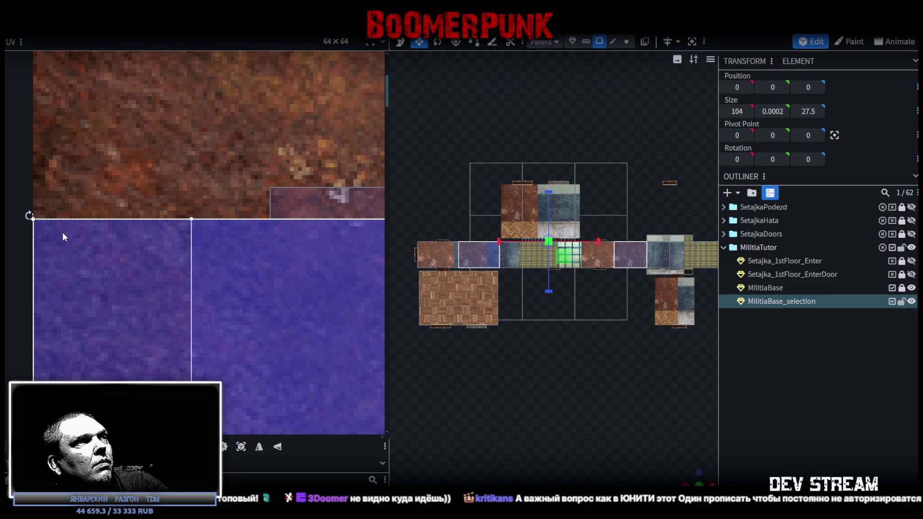
left_click_drag(62, 232, 61, 233)
scroll(221, 291, "down", 3)
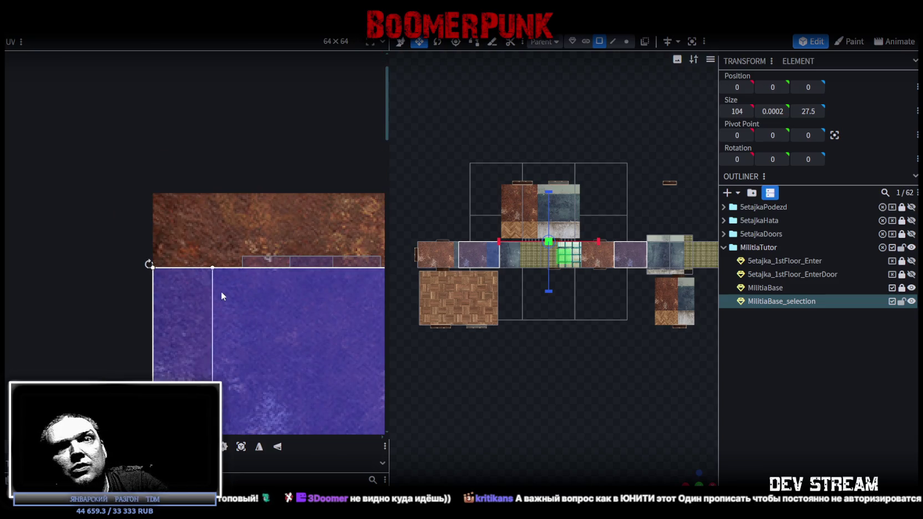
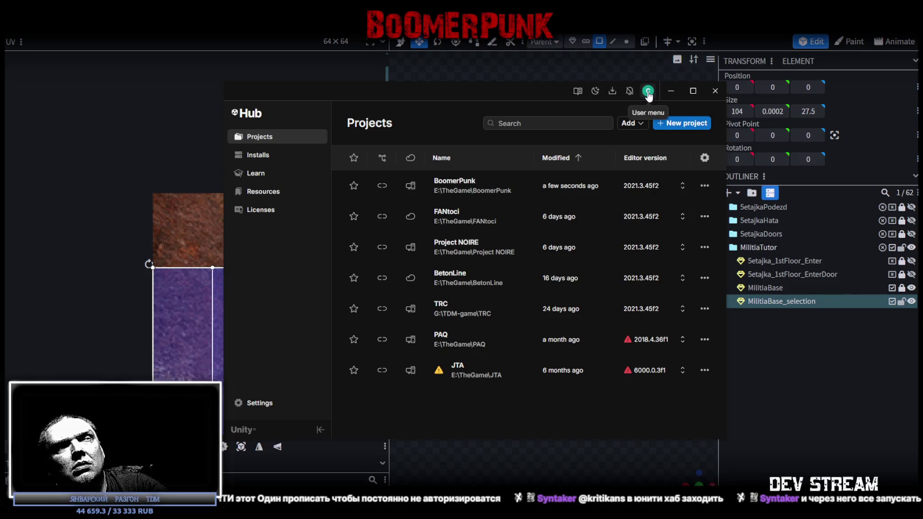
Move the Unity Hub projects window aside so the Blockbench corridor model shows again.
left_click_drag(464, 86, 346, 190)
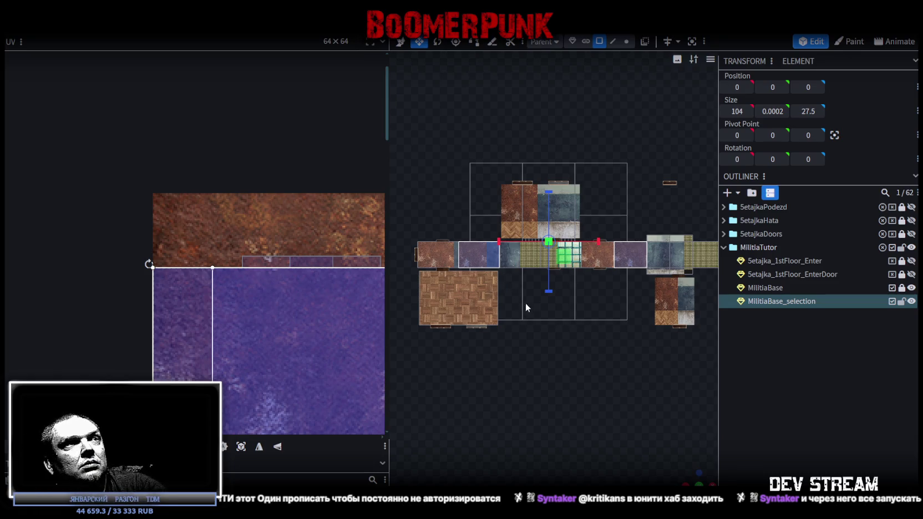
Box-select a set of wall faces and shift their UVs left onto another atlas region.
scroll(310, 297, "down", 3)
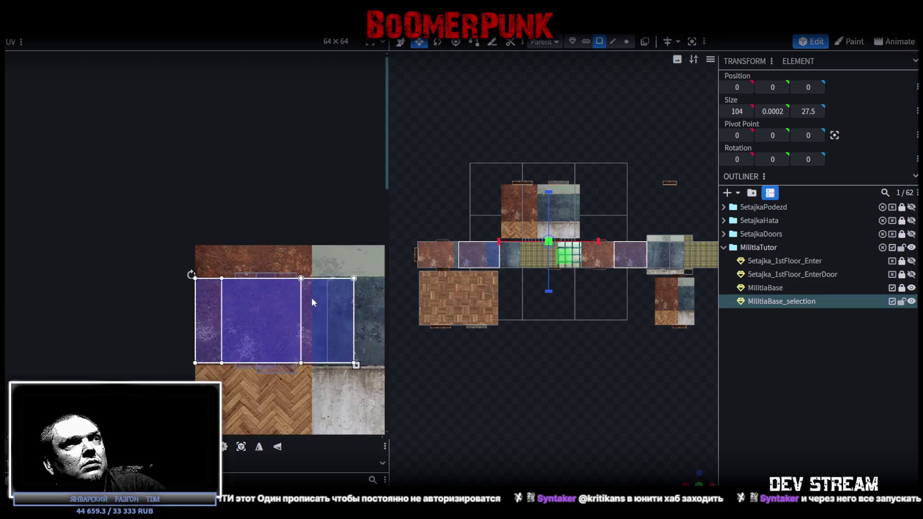
scroll(167, 277, "down", 2)
middle_click_drag(119, 260, 196, 255)
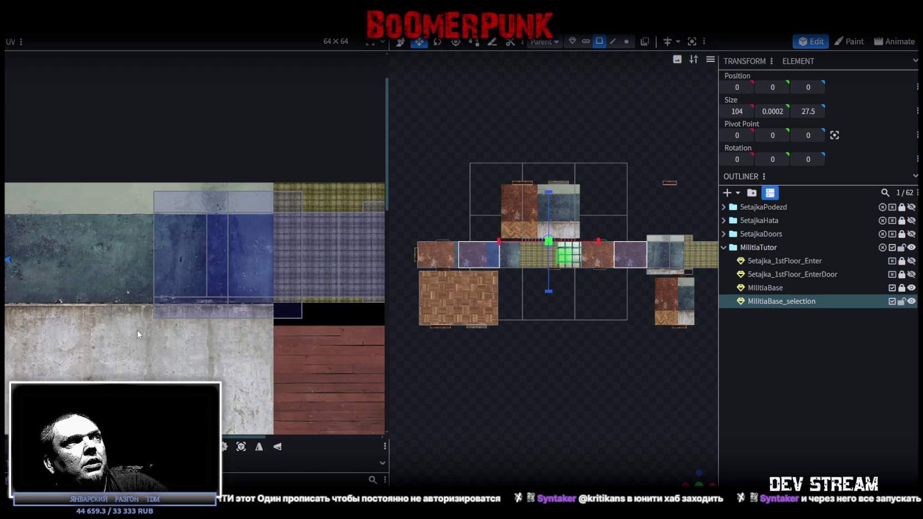
left_click_drag(142, 331, 198, 187)
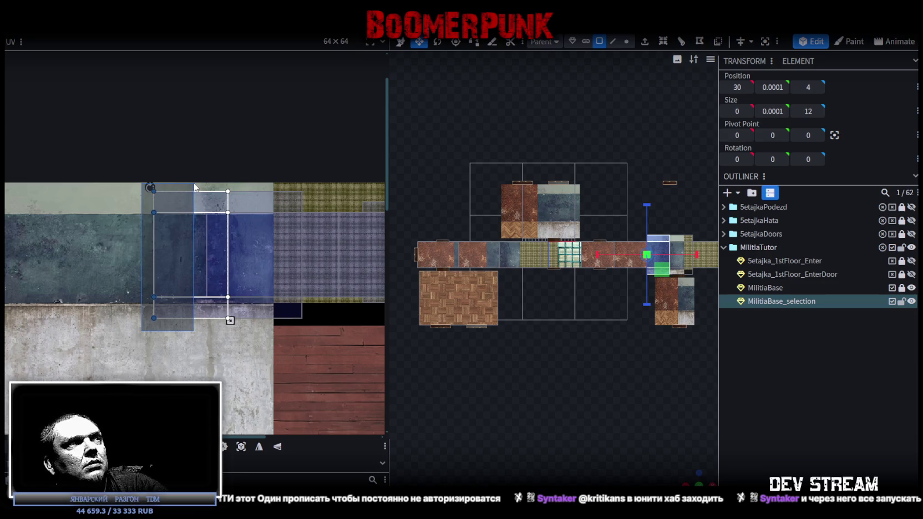
scroll(270, 335, "left", 2)
scroll(289, 294, "left", 2)
left_click_drag(310, 255, 153, 271)
scroll(335, 296, "left", 1)
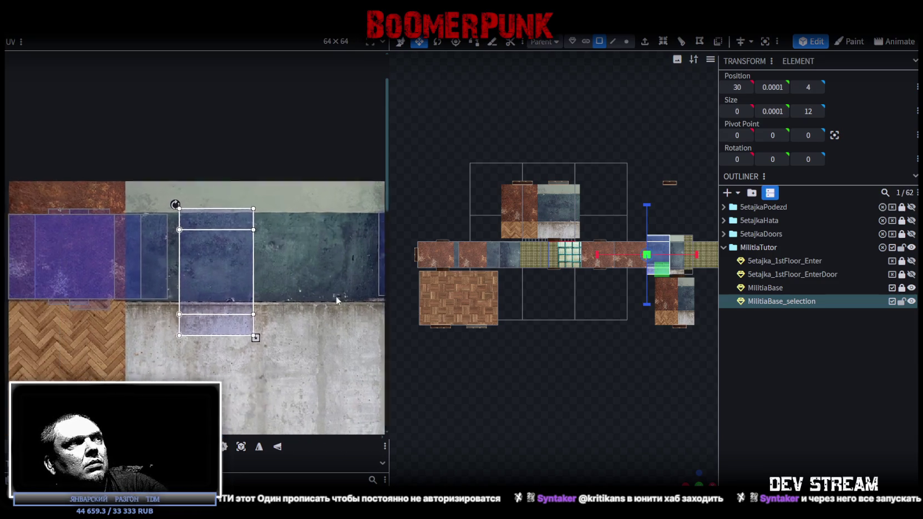
scroll(311, 283, "left", 2)
left_click_drag(280, 270, 114, 245)
Move a second group of wall face UVs far left and widen them rightward.
scroll(54, 216, "up", 2)
scroll(77, 233, "up", 3)
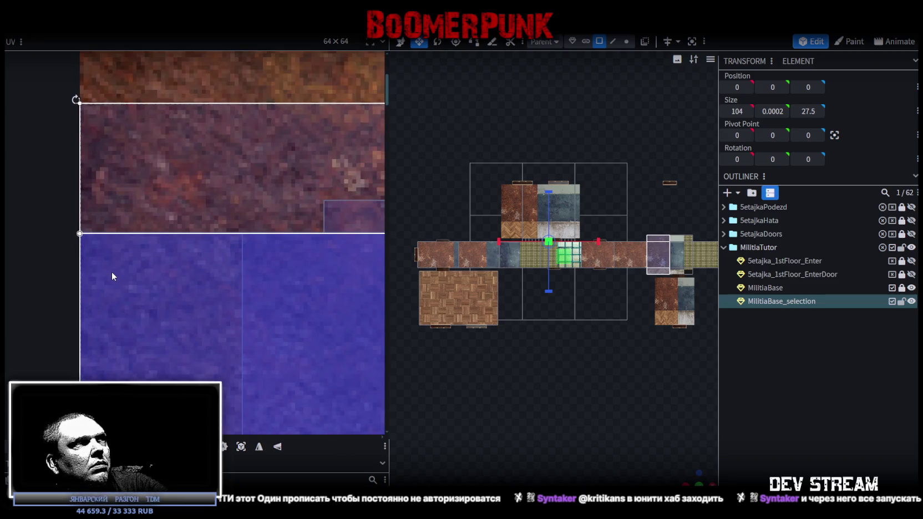
scroll(241, 299, "down", 5)
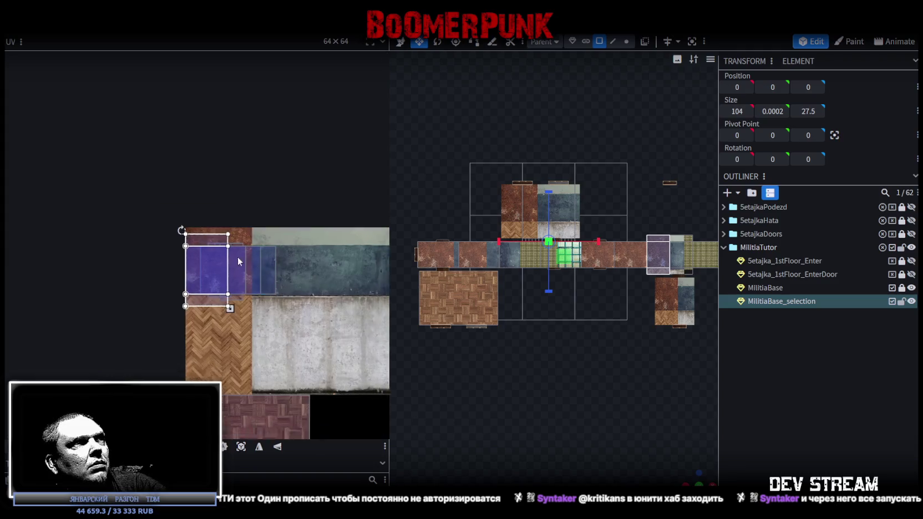
scroll(72, 256, "up", 3)
scroll(145, 288, "up", 2)
left_click_drag(160, 308, 267, 171)
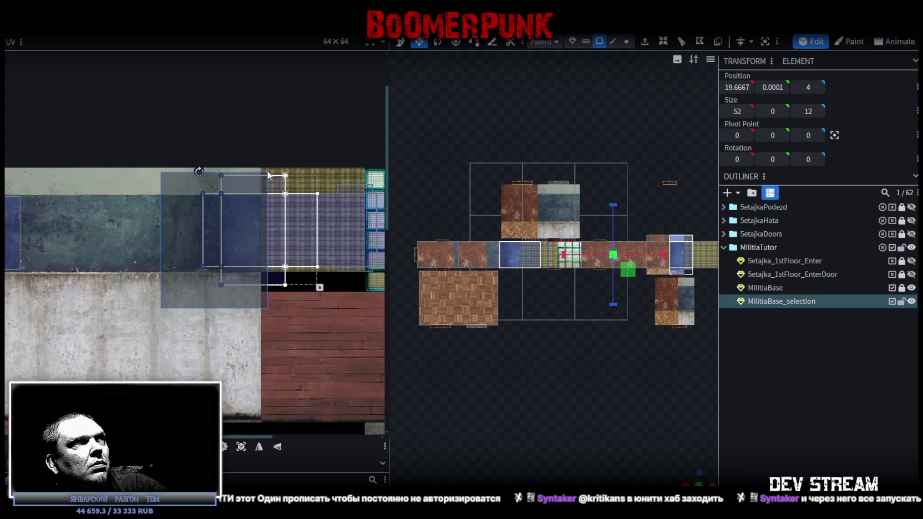
middle_click_drag(271, 364, 365, 387)
left_click_drag(350, 261, 72, 261)
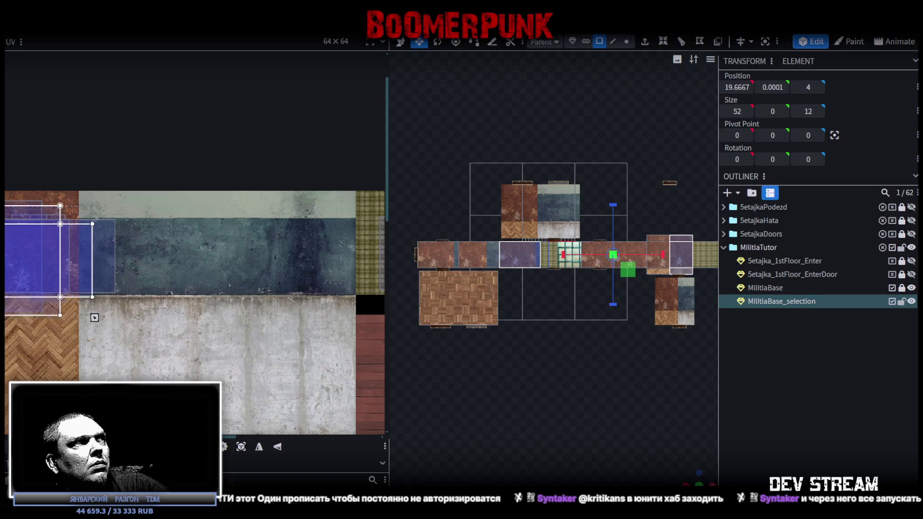
scroll(87, 236, "up", 2)
scroll(168, 240, "up", 1)
scroll(137, 261, "up", 1)
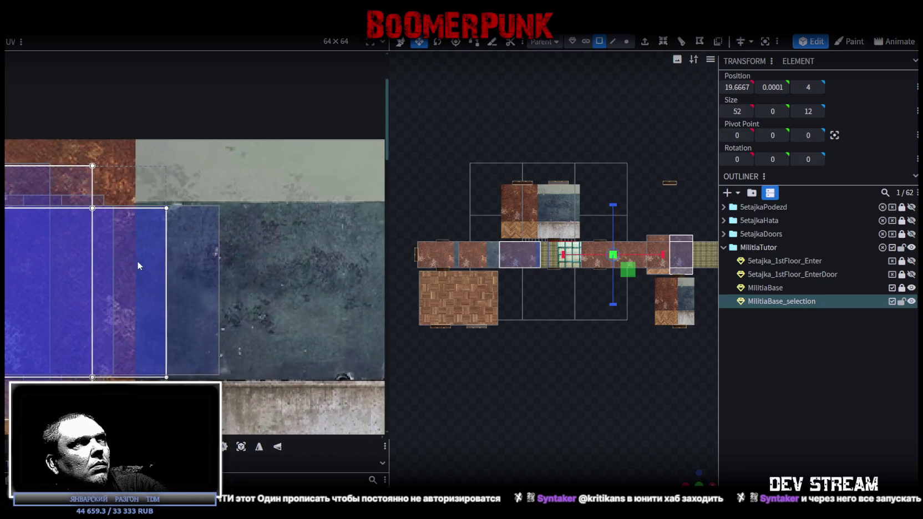
left_click_drag(137, 262, 189, 259)
Move another corridor face's UVs off the glass blocks onto the wall texture.
left_click(226, 209)
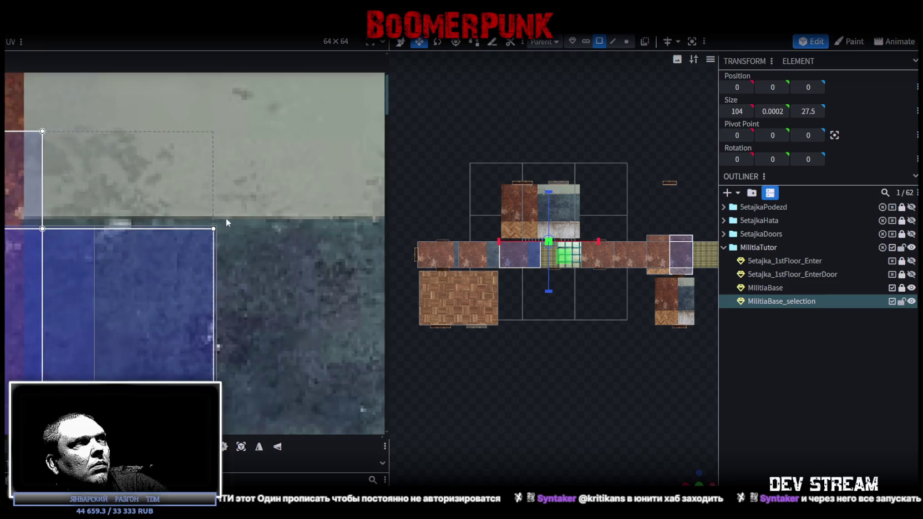
scroll(233, 289, "down", 2)
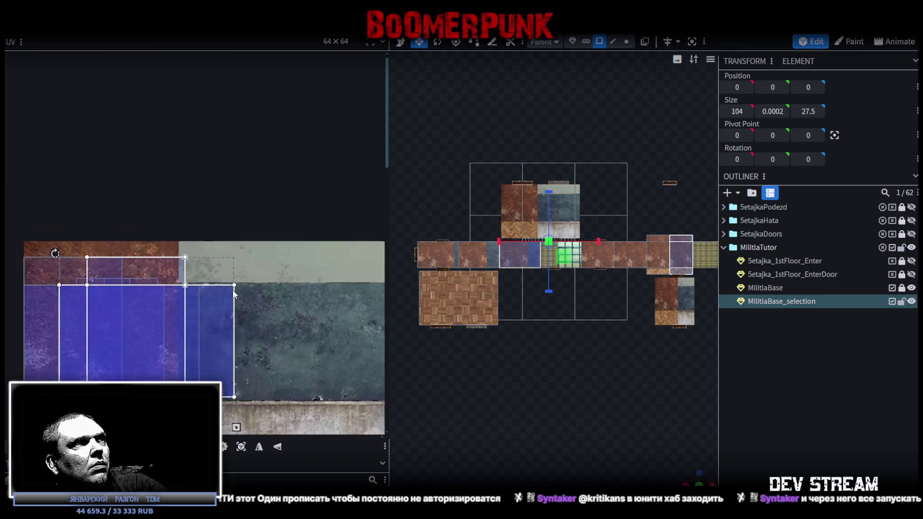
middle_click_drag(233, 290, 196, 274)
left_click(233, 194)
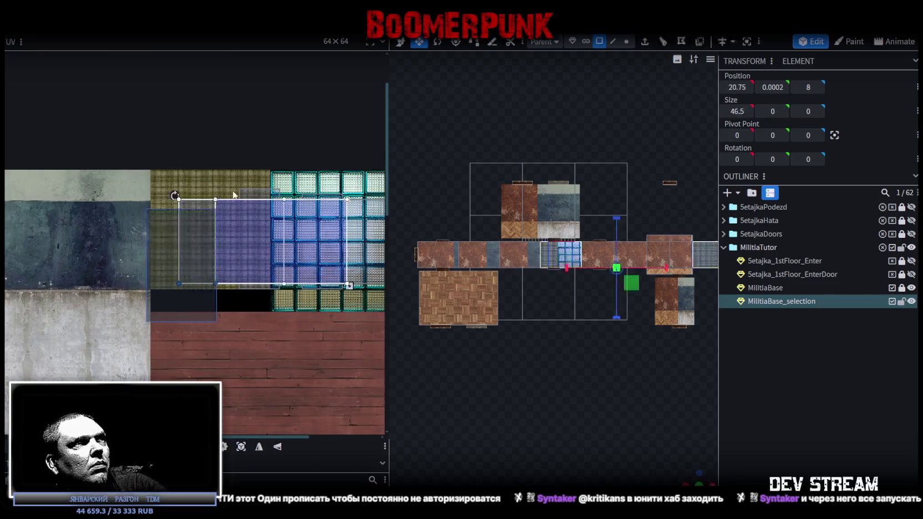
left_click(255, 212)
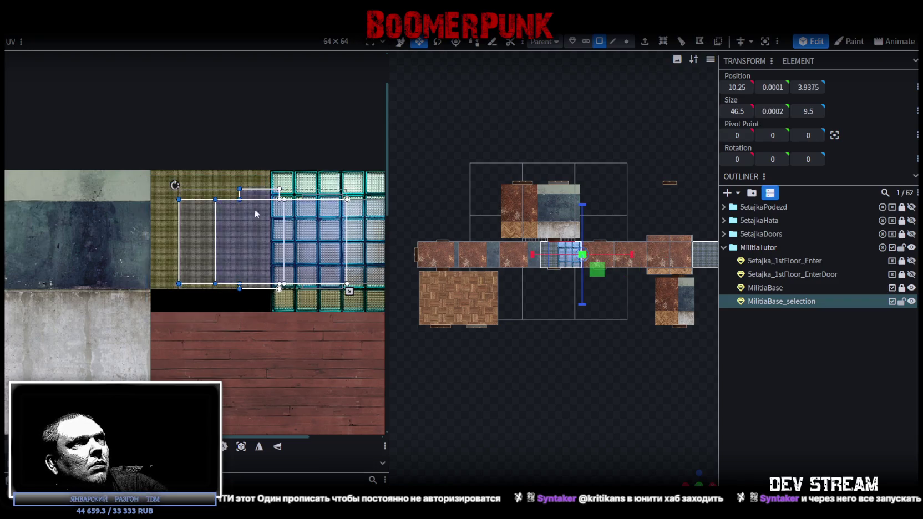
scroll(255, 213, "down", 2)
middle_click_drag(296, 344, 330, 263)
left_click_drag(330, 263, 77, 271)
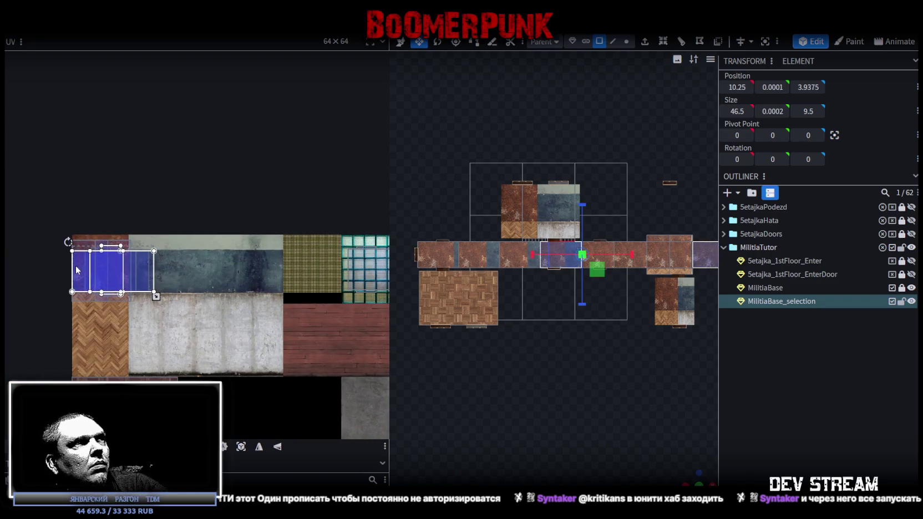
scroll(258, 272, "up", 5)
scroll(258, 272, "up", 4)
Move one more corridor face's UVs from the glass blocks onto the wall area.
left_click(233, 298)
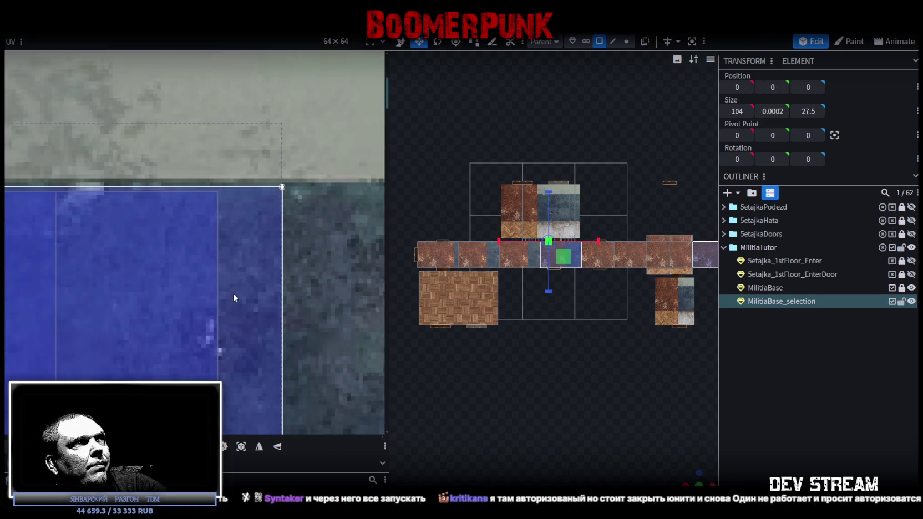
scroll(232, 294, "down", 3)
scroll(253, 313, "down", 3)
middle_click_drag(308, 319, 182, 283)
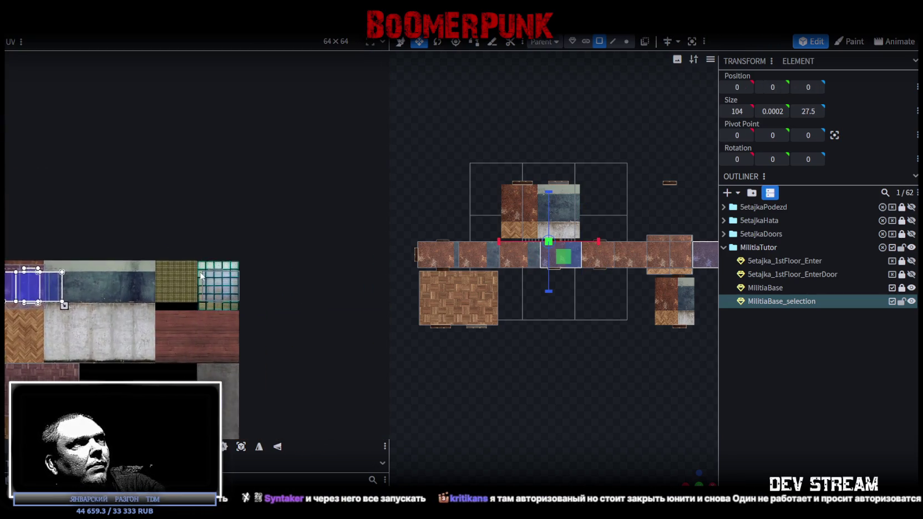
scroll(182, 284, "up", 5)
left_click(210, 282)
scroll(210, 281, "down", 3)
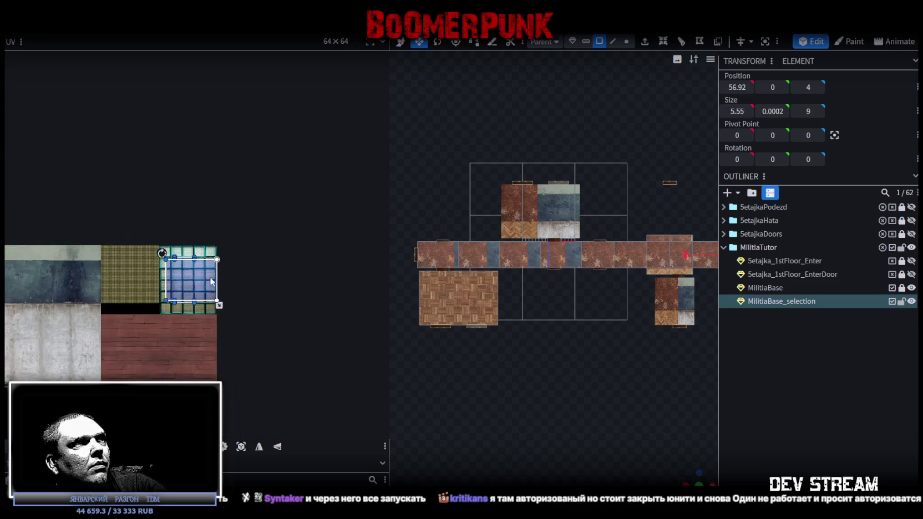
left_click_drag(134, 326, 235, 228)
middle_click_drag(259, 304, 304, 248)
scroll(305, 248, "down", 1)
mouse_move(304, 248)
left_mouse_down()
mouse_move(61, 254)
mouse_move(57, 215)
left_mouse_up()
Select the remaining wall faces together and move them onto the blue wall texture.
scroll(61, 254, "up", 3)
scroll(75, 276, "up", 3)
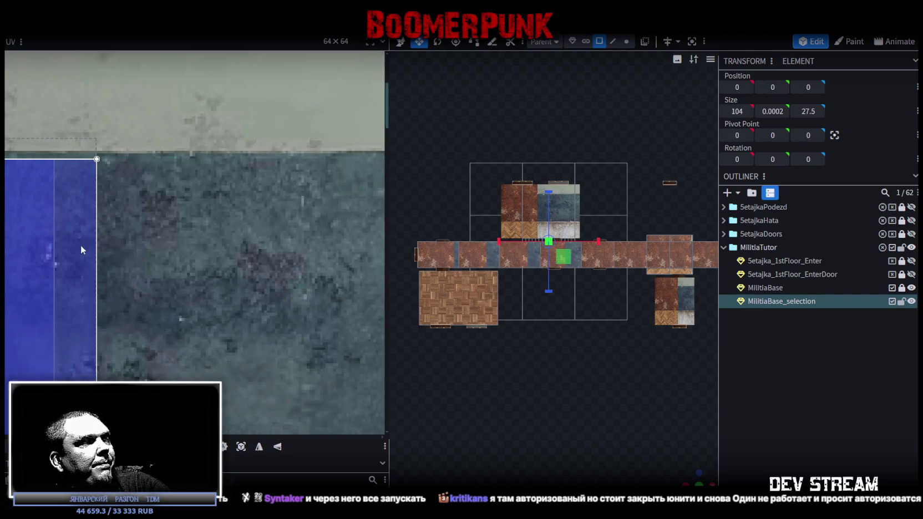
scroll(81, 250, "down", 5)
middle_click_drag(81, 273, 200, 256)
left_click_drag(217, 277, 87, 212)
scroll(132, 237, "up", 1)
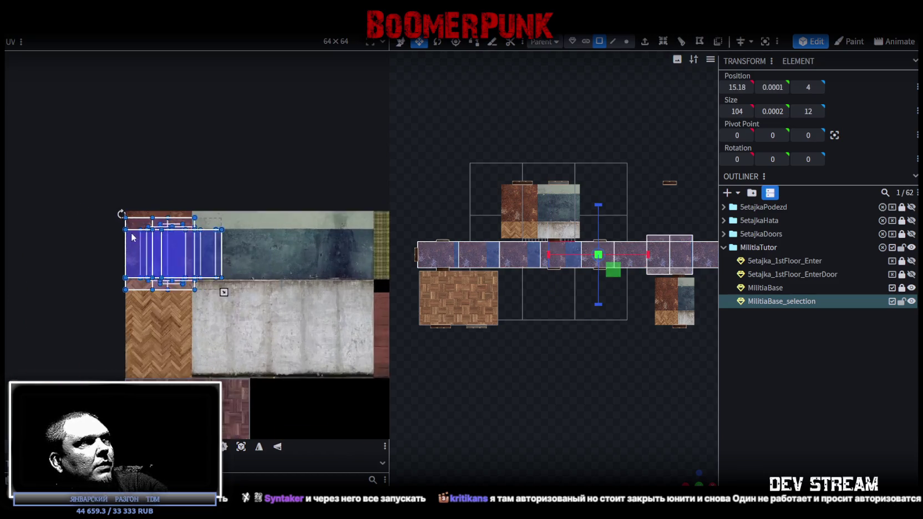
left_click_drag(175, 257, 258, 276)
Rotate the selected floor UVs a quarter turn left and place them over the herringbone tile.
right_click(258, 276)
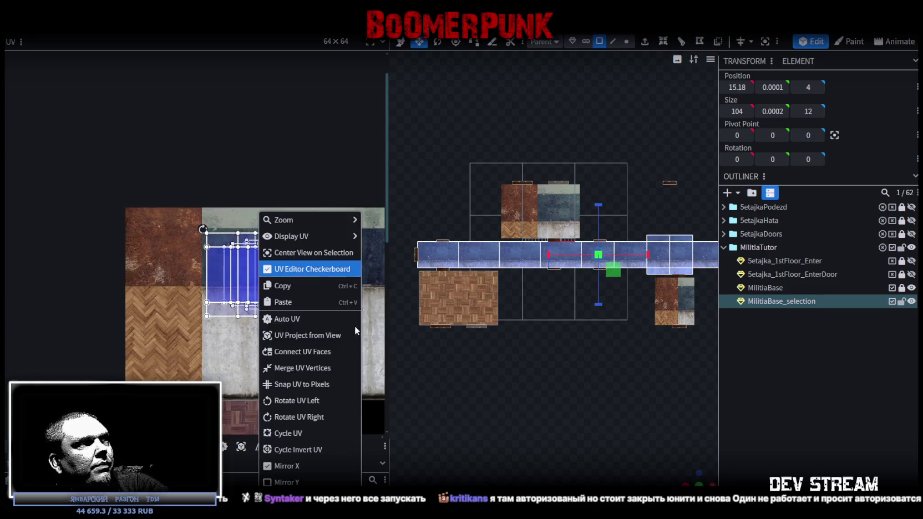
left_click(312, 398)
left_click_drag(260, 234, 152, 299)
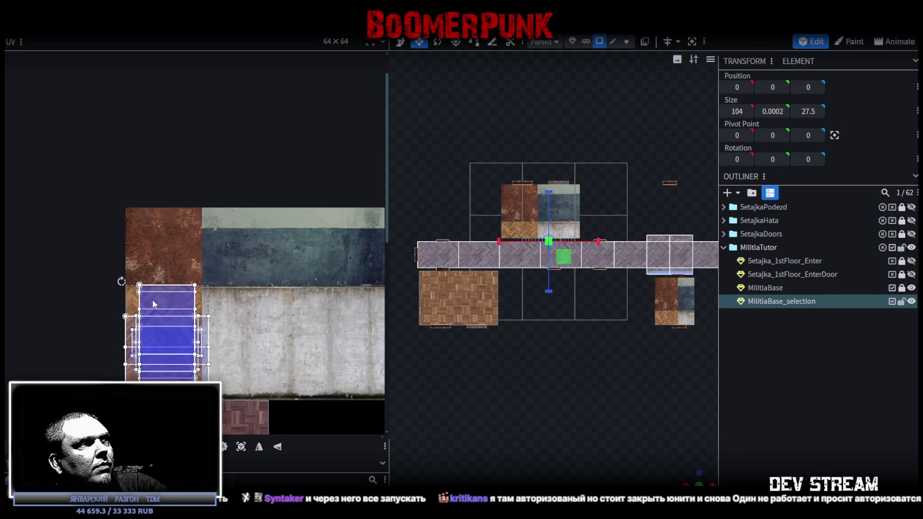
scroll(139, 297, "up", 5)
middle_click_drag(158, 348, 210, 236)
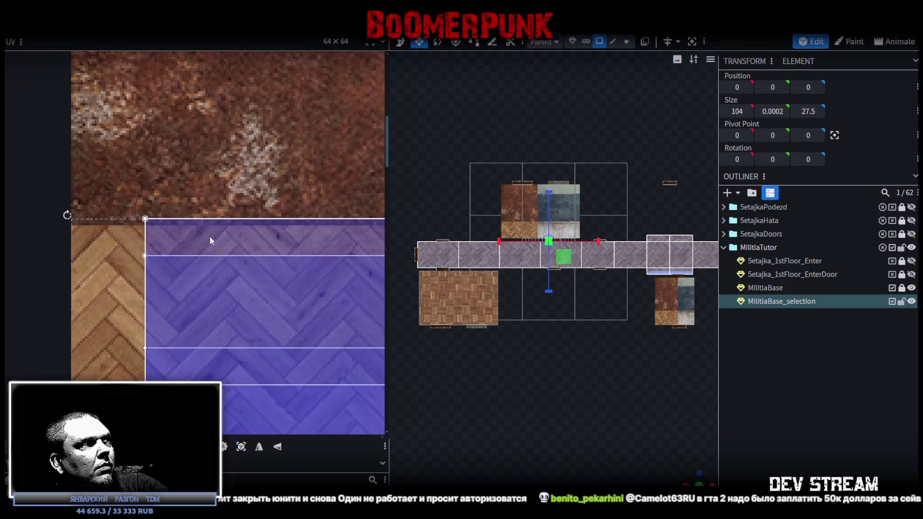
scroll(195, 240, "up", 2)
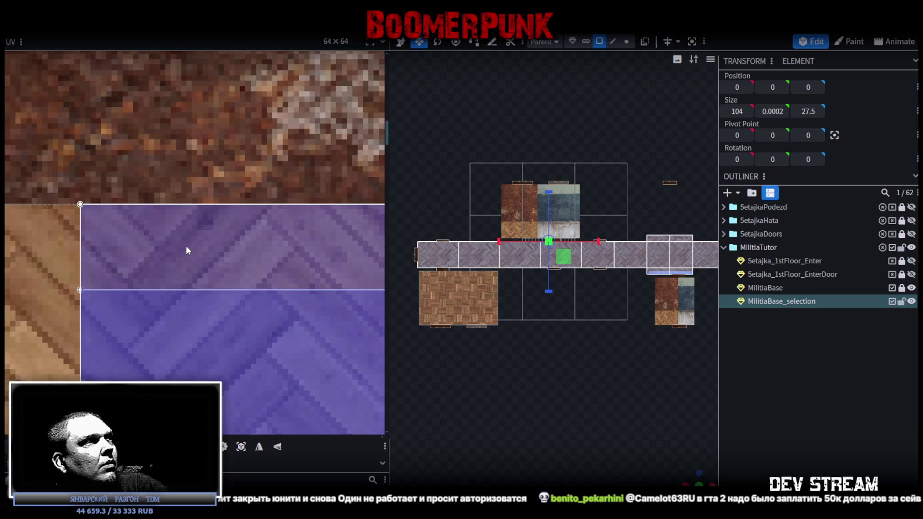
middle_click_drag(119, 223, 276, 243)
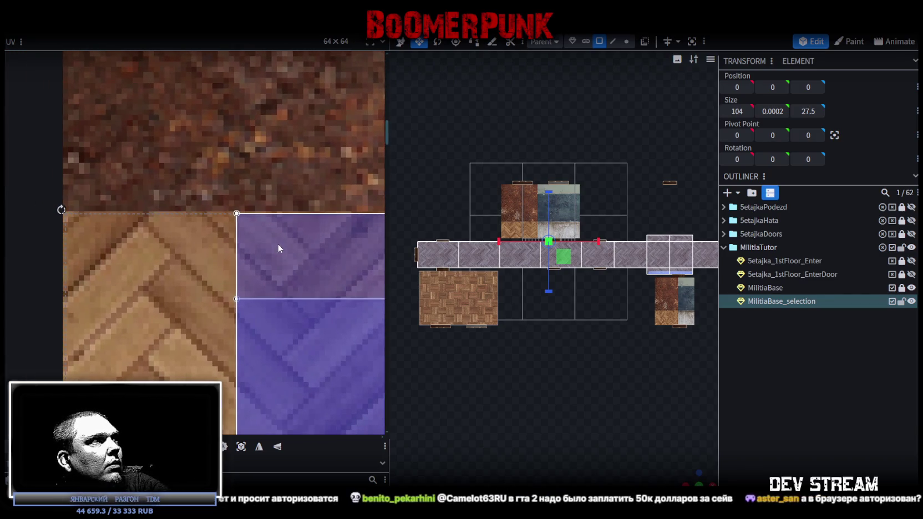
Resize the floor UVs so they cover only the herringbone parquet tile.
scroll(302, 275, "down", 1)
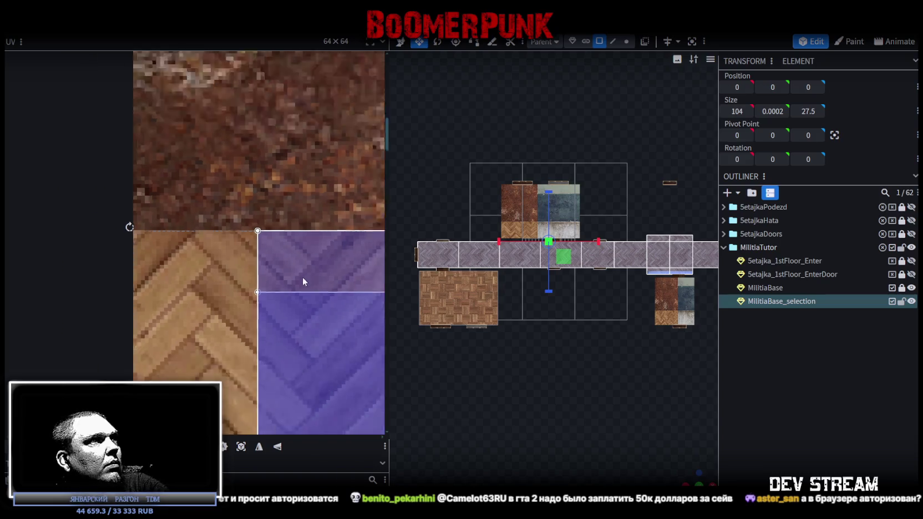
scroll(320, 317, "down", 2)
scroll(319, 318, "up", 1)
scroll(211, 310, "up", 2)
scroll(288, 238, "up", 1)
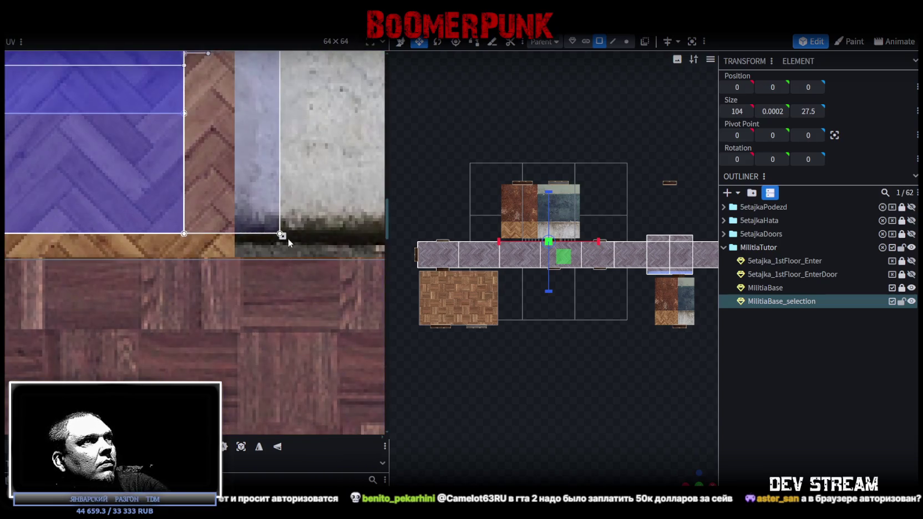
left_click_drag(280, 235, 239, 223)
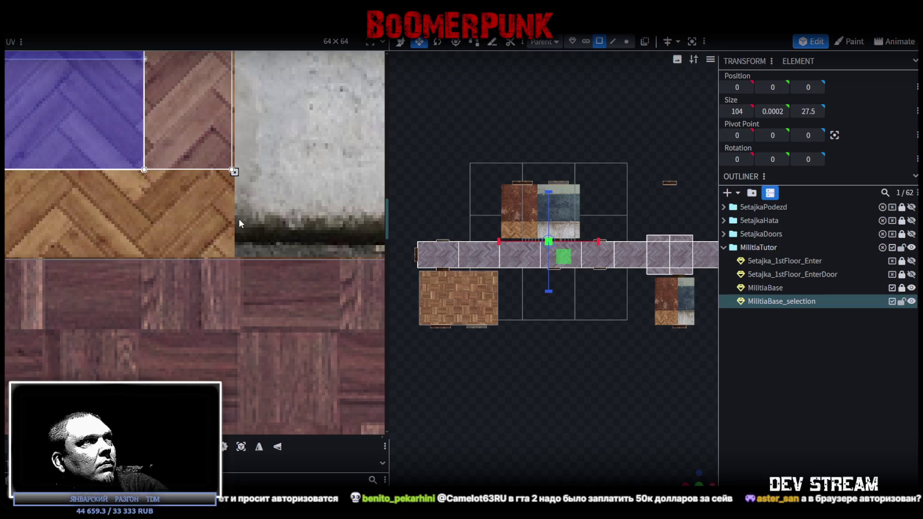
scroll(639, 373, "up", 3)
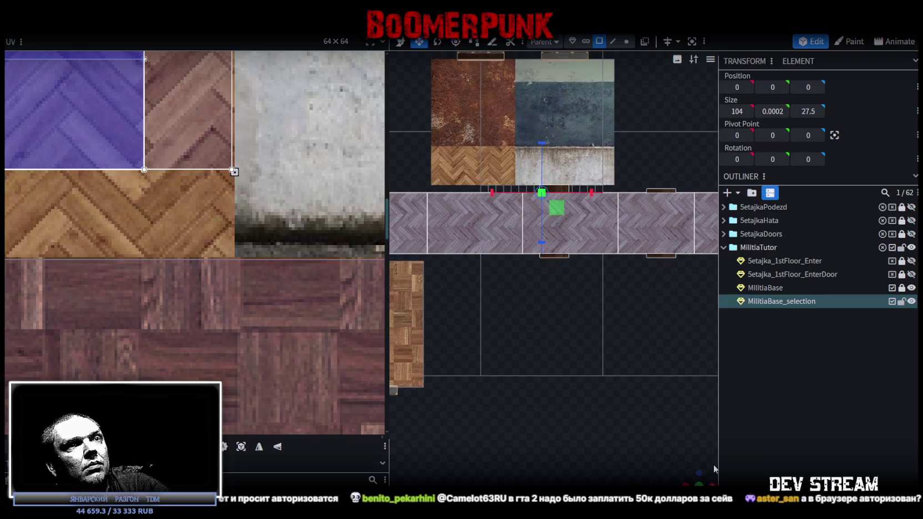
mouse_move(692, 476)
left_mouse_down()
mouse_move(473, 352)
mouse_move(382, 351)
left_mouse_up()
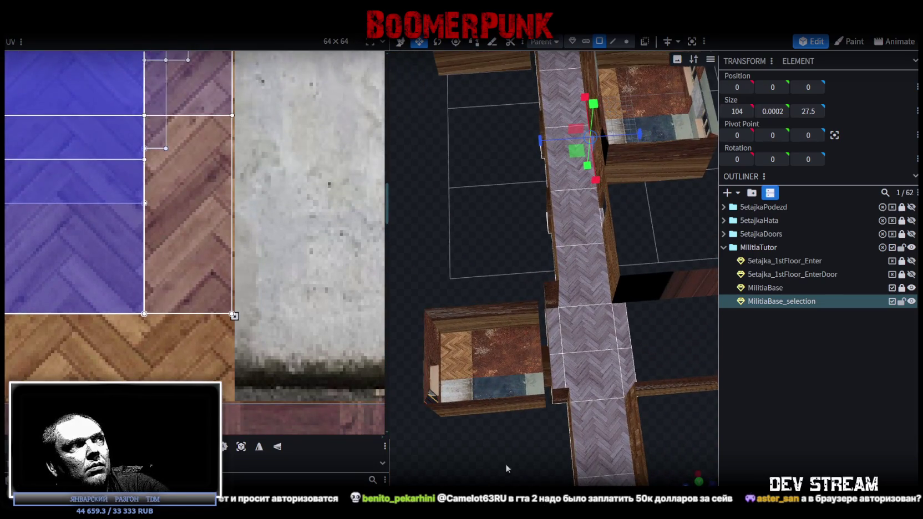
scroll(190, 309, "down", 3)
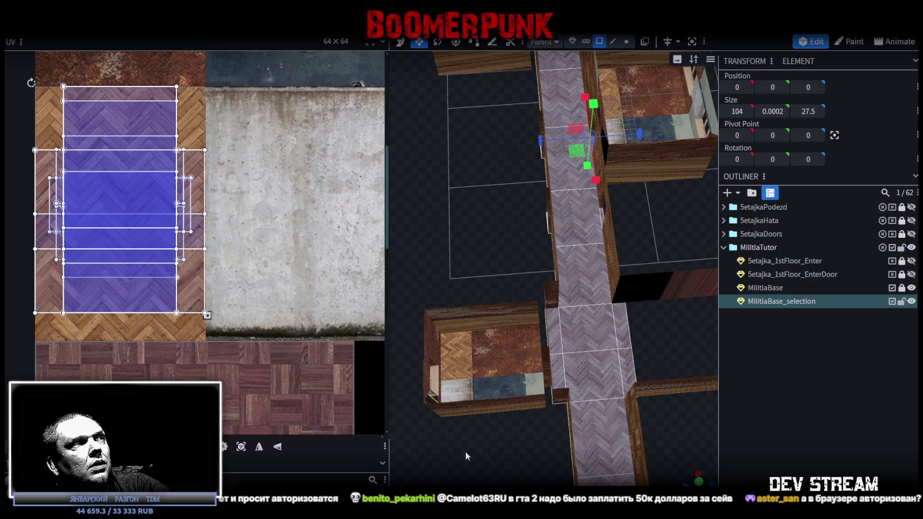
left_click_drag(526, 455, 485, 344)
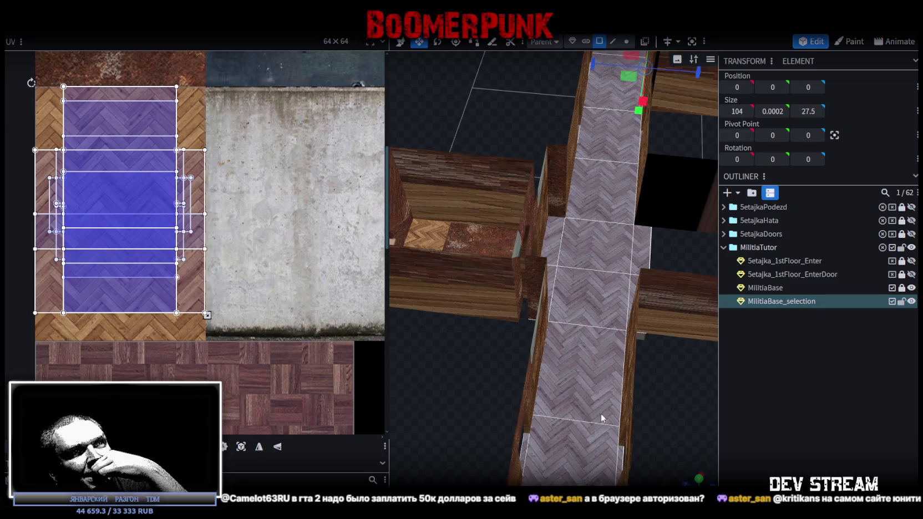
scroll(603, 413, "up", 5)
scroll(581, 409, "up", 2)
scroll(576, 401, "up", 2)
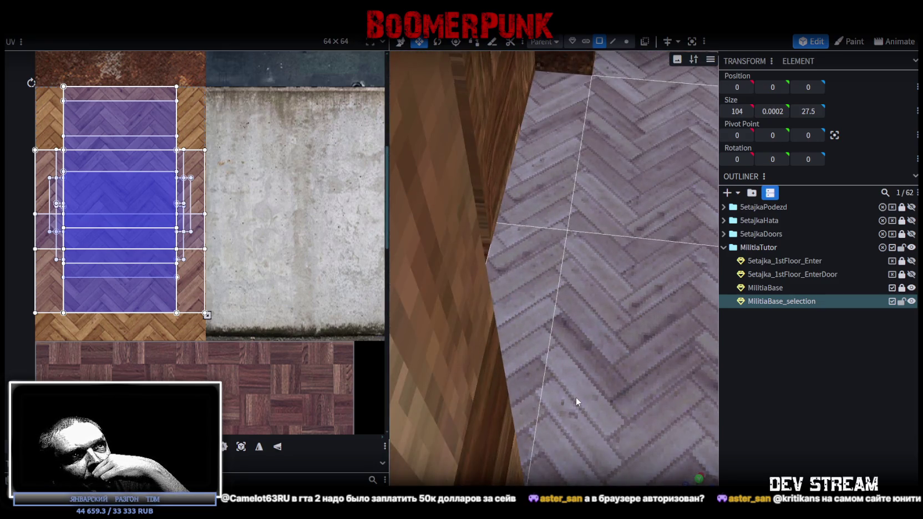
scroll(576, 397, "down", 2)
scroll(575, 396, "down", 2)
scroll(574, 395, "down", 2)
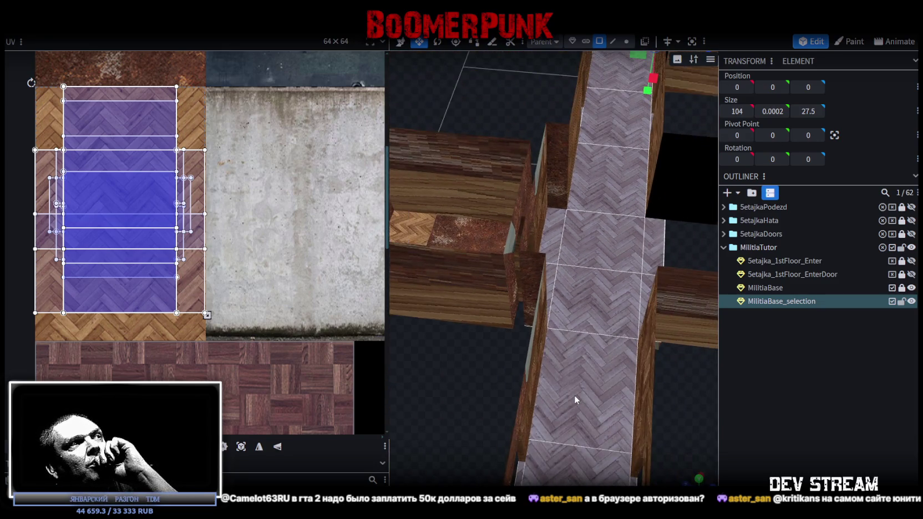
scroll(575, 394, "down", 2)
scroll(574, 393, "down", 2)
mouse_move(631, 401)
left_mouse_down()
mouse_move(564, 426)
mouse_move(588, 424)
mouse_move(594, 404)
mouse_move(579, 431)
mouse_move(526, 396)
left_mouse_up()
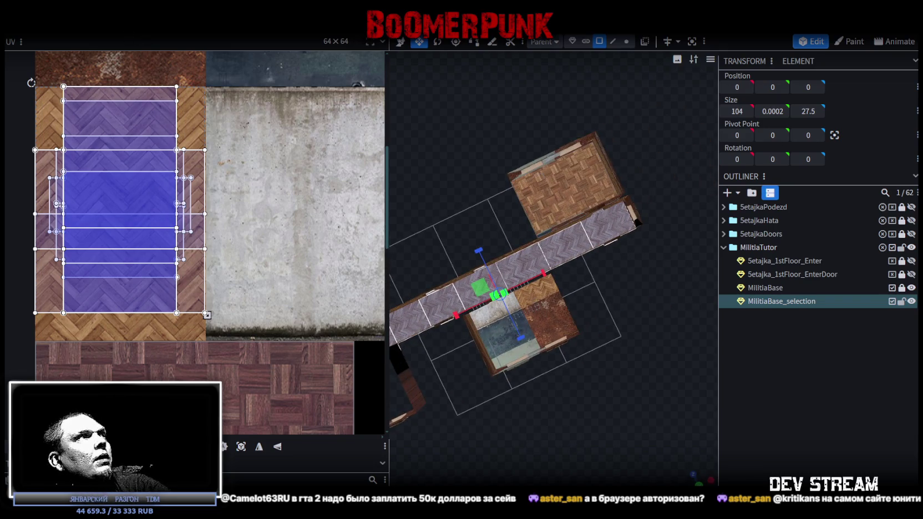
Merge the MilitiaBase and MilitiaBase_selection meshes into one.
left_click(83, 27)
mouse_move(144, 220)
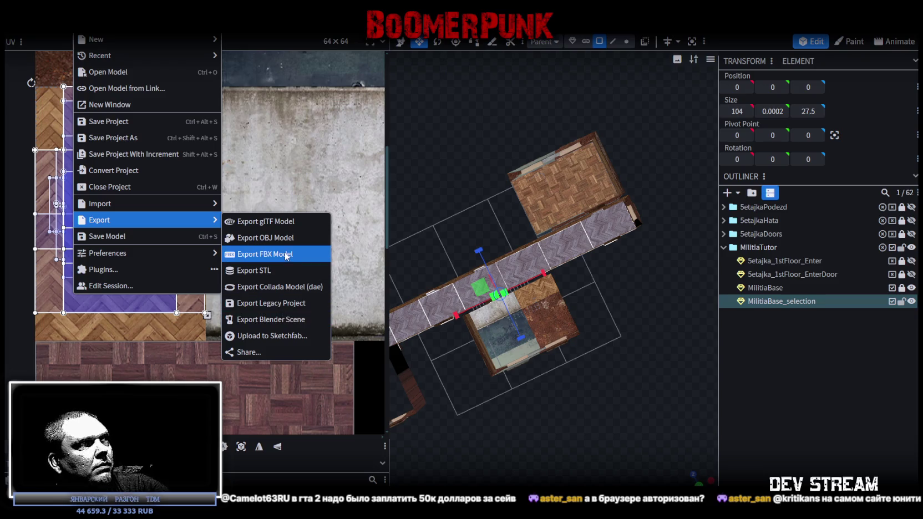
left_click(910, 306)
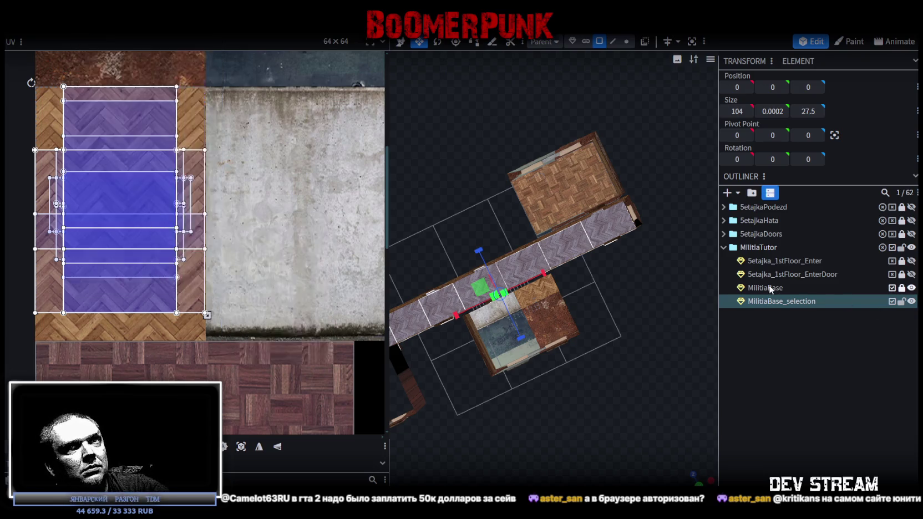
left_click(781, 288)
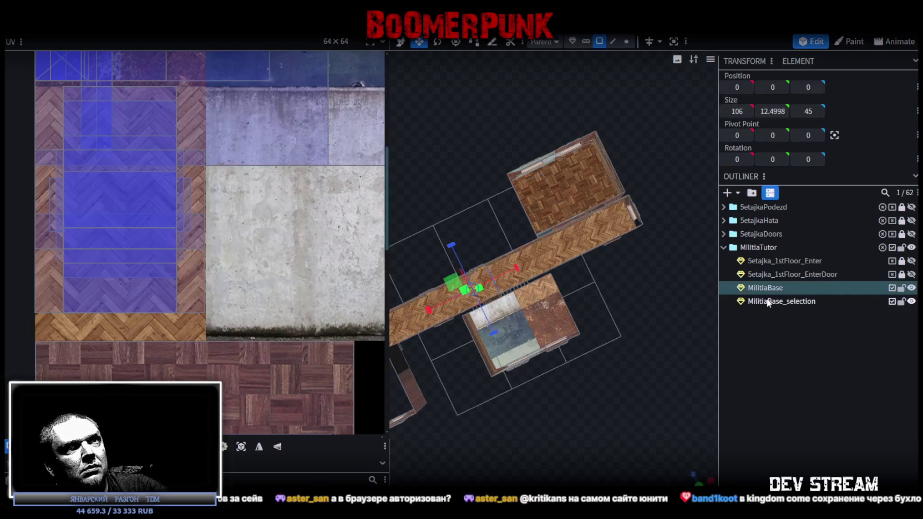
left_click(769, 301, "ctrl")
right_click(769, 301)
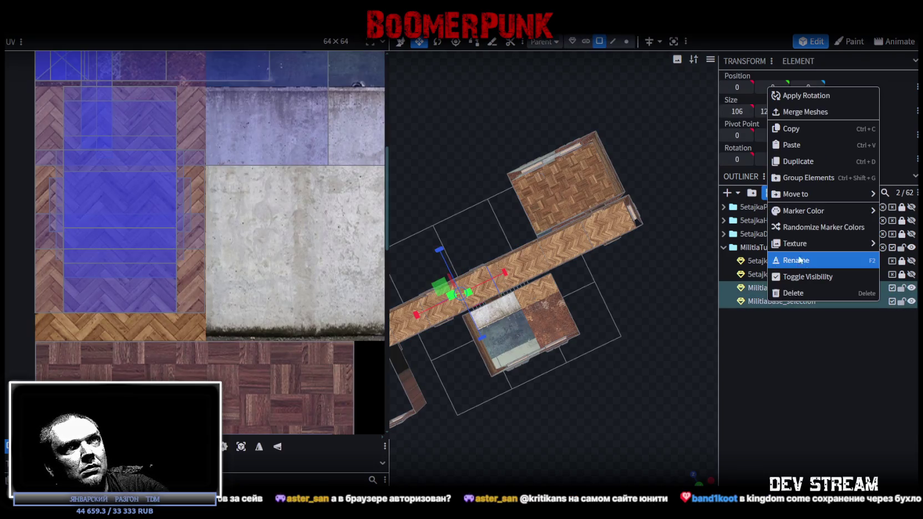
left_click(796, 113)
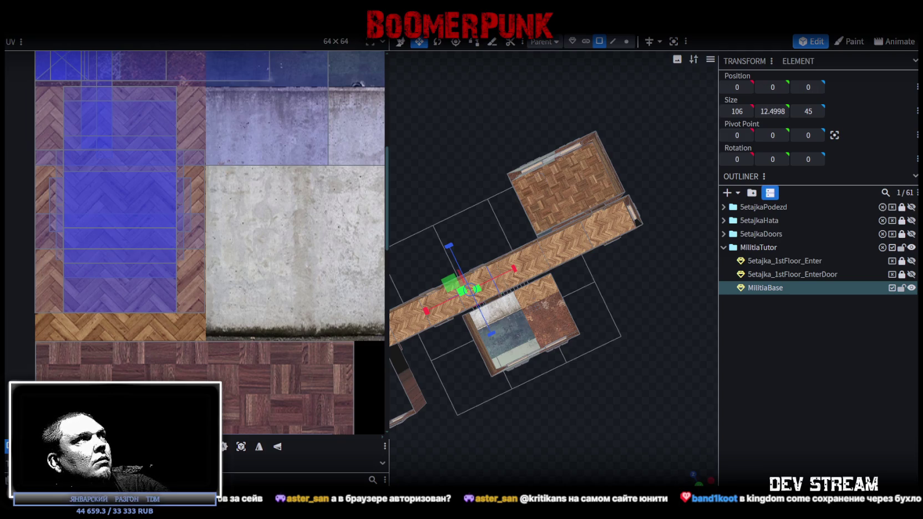
Save the project over Build0Tutor.bbmodel, then undo the merge to restore the selection mesh.
left_click(84, 25)
left_click(119, 138)
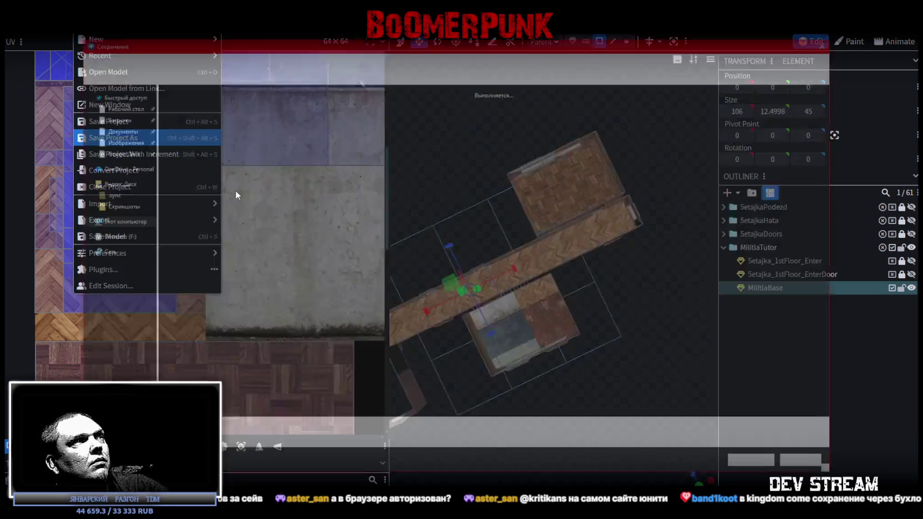
double_click(339, 114)
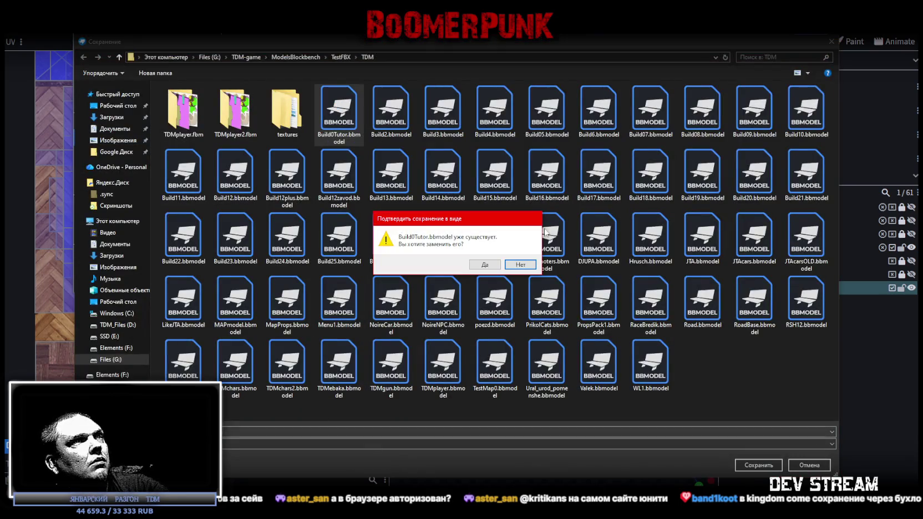
left_click(484, 265)
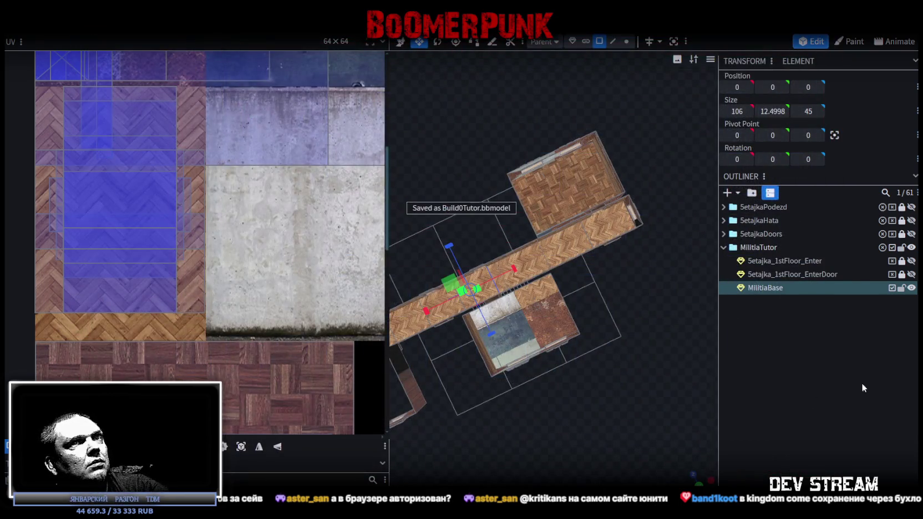
key("ctrl+d")
mouse_move(638, 377)
left_mouse_down()
mouse_move(552, 388)
mouse_move(558, 359)
left_mouse_up()
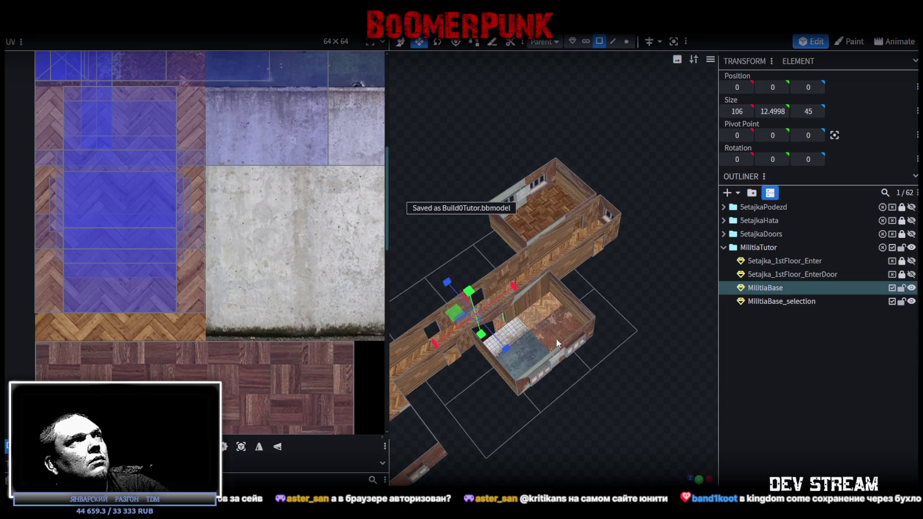
key("alt+Tab")
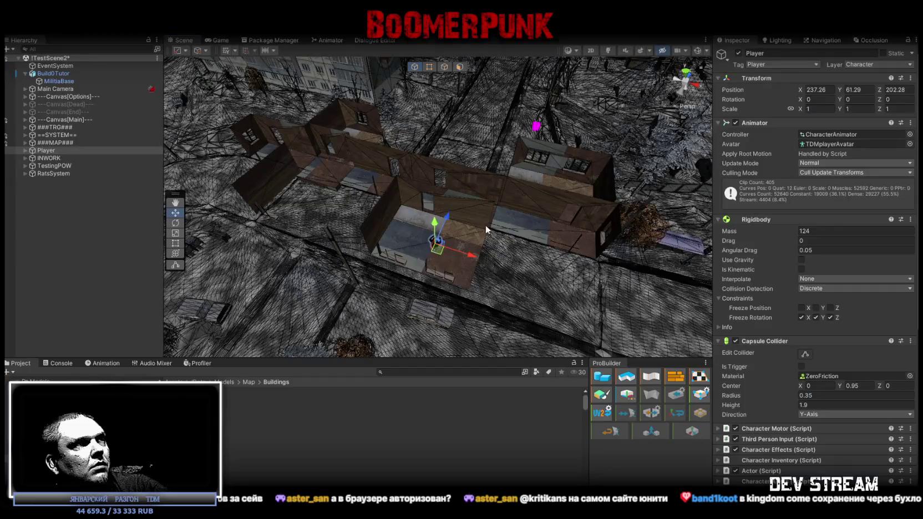
Orbit around the imported Build0Tutor model in Unity and review MilitiaBase's two materials in the Inspector.
mouse_move(521, 191)
left_mouse_down("alt")
mouse_move(484, 166)
mouse_move(488, 253)
mouse_move(462, 208)
mouse_move(493, 253)
left_mouse_up("alt")
left_click(489, 253)
left_click(482, 265)
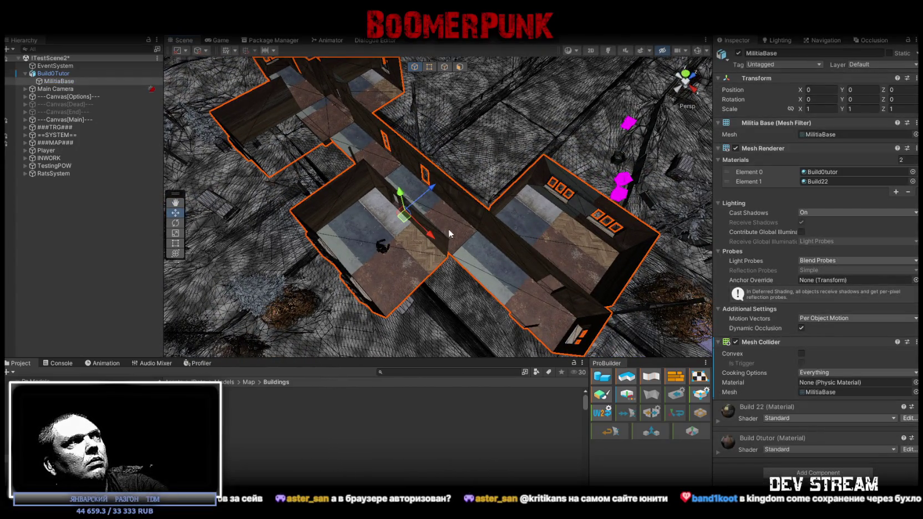
left_click(54, 73)
left_click(59, 81)
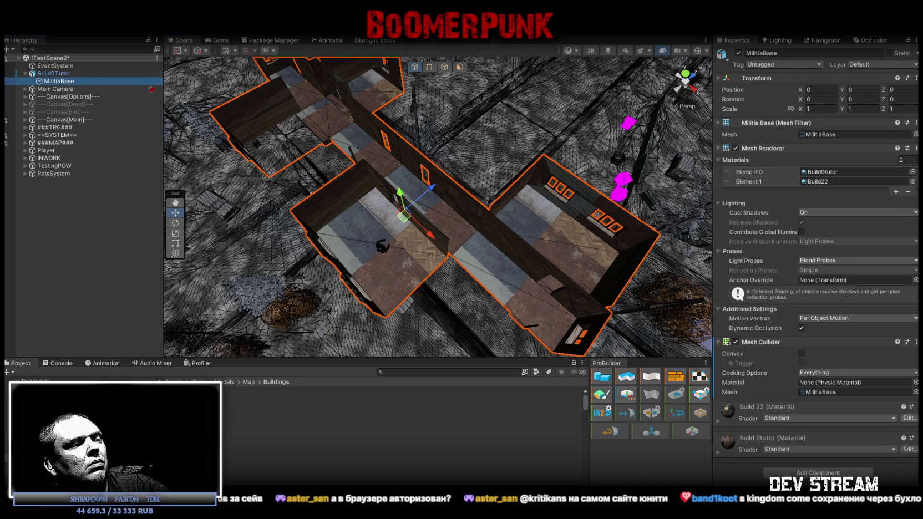
key("alt+Tab")
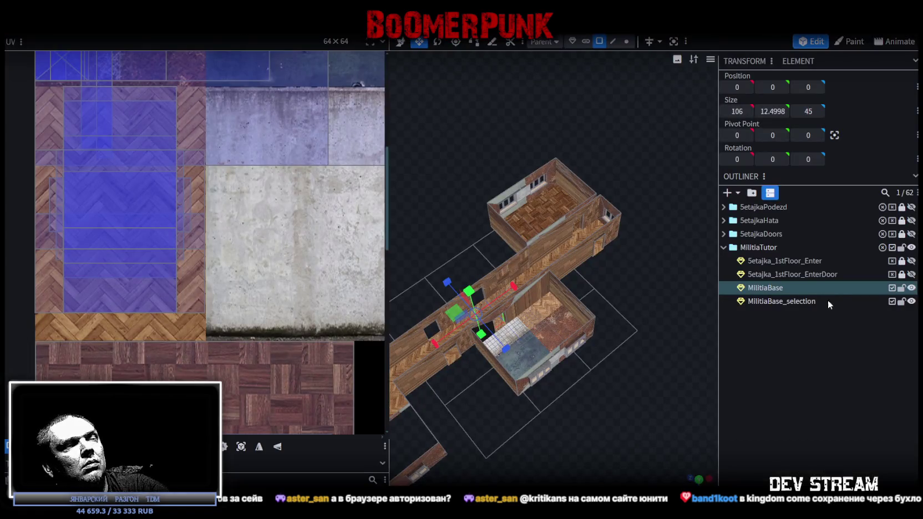
Merge MilitiaBase_selection into MilitiaBase again and save the project.
left_click_drag(586, 396, 645, 350)
left_click(776, 301, "shift")
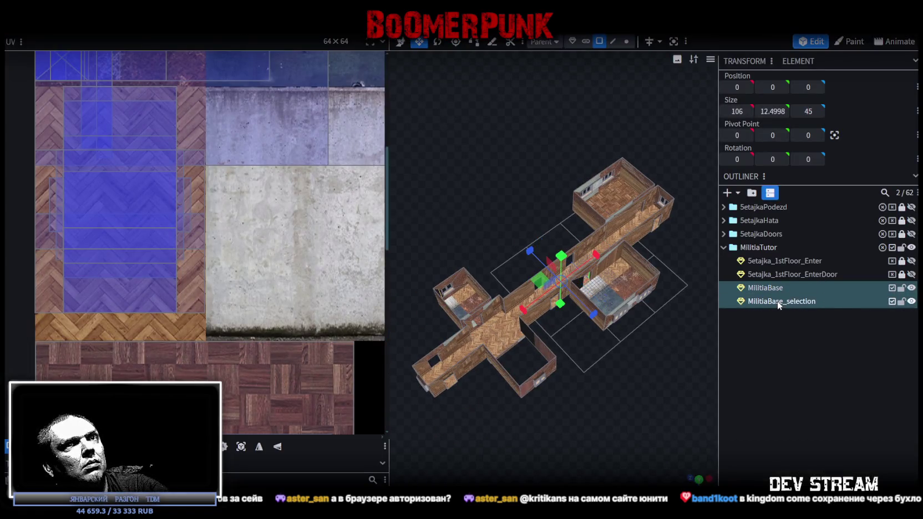
right_click(787, 299)
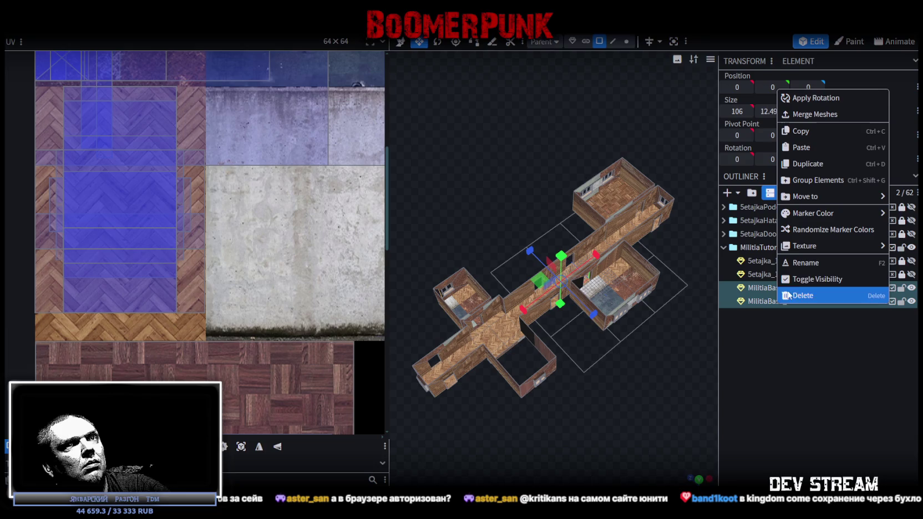
left_click(814, 114)
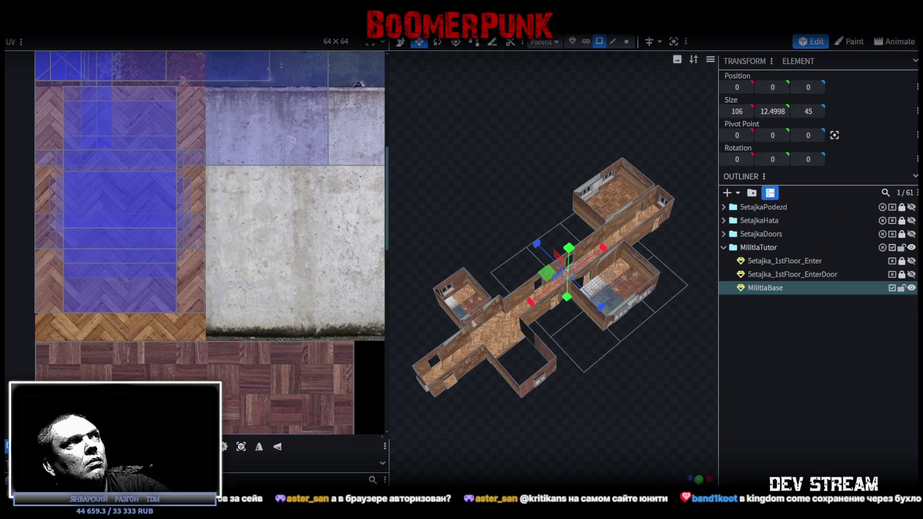
key("ctrl+s")
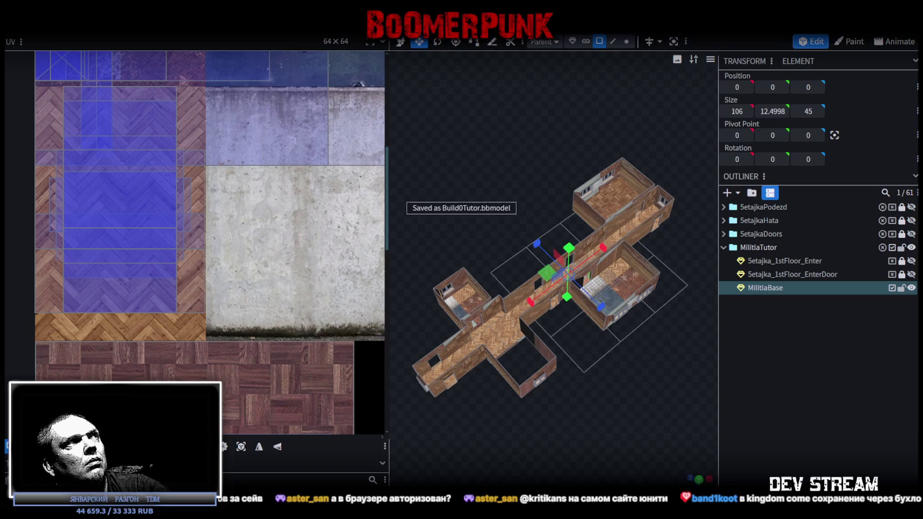
Export the model as FBX, replacing Build0Tutor.fbx in the Buildings folder.
left_click(84, 25)
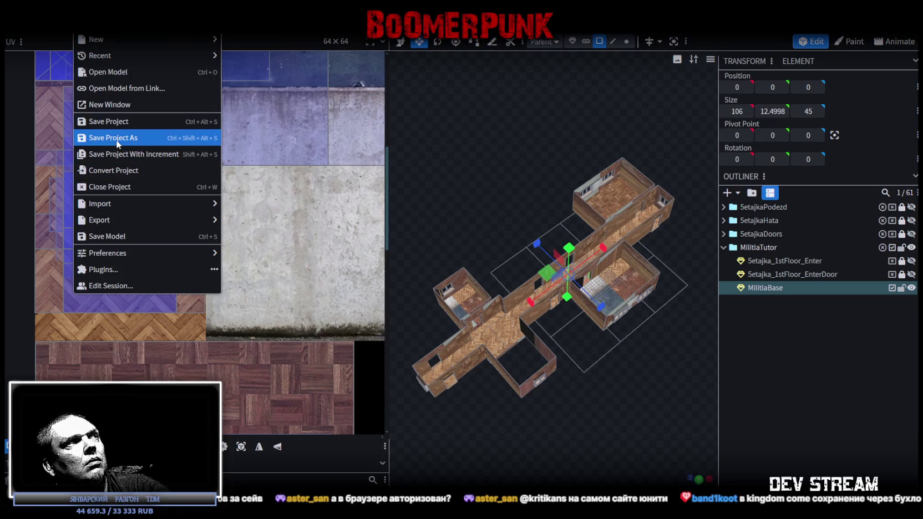
mouse_move(122, 220)
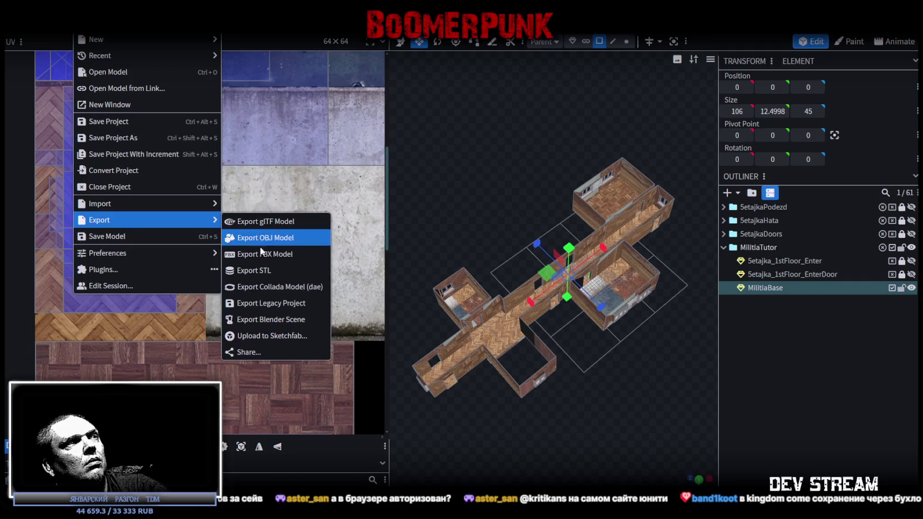
left_click(270, 254)
left_click(485, 156)
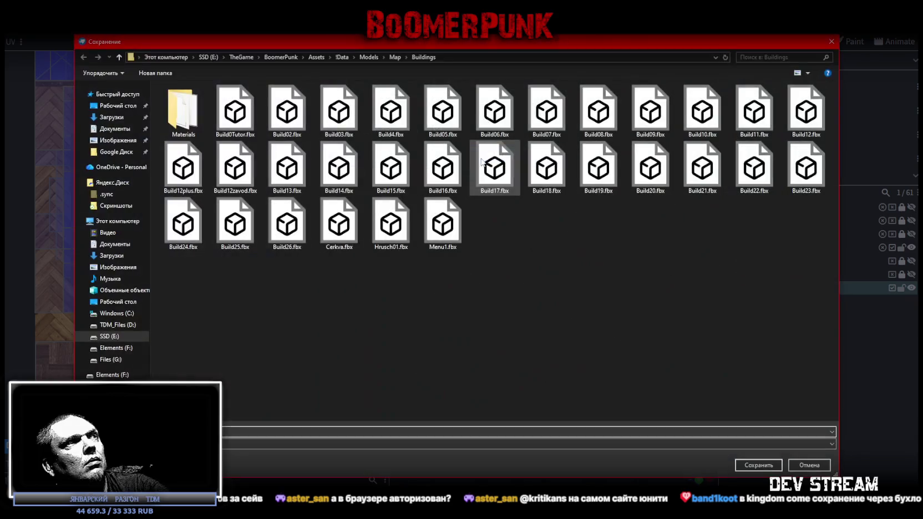
double_click(234, 111)
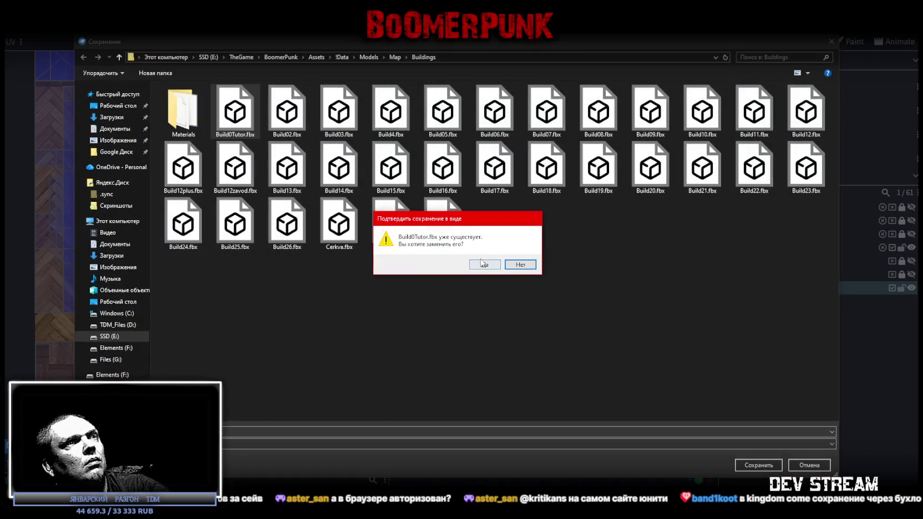
left_click(484, 265)
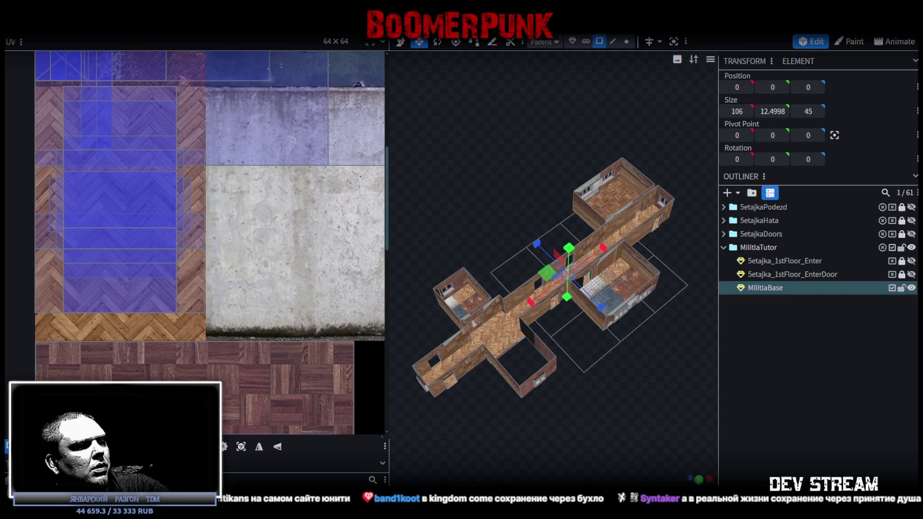
key("alt+Tab")
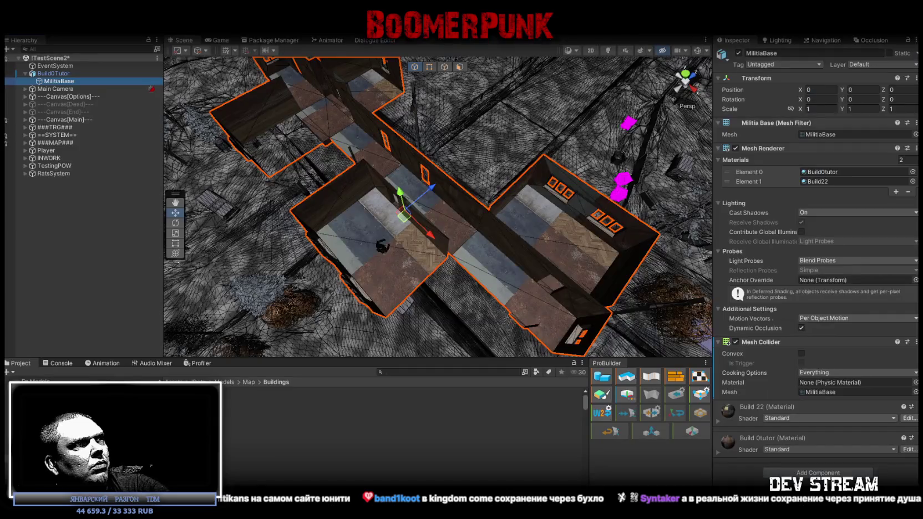
Orbit around the re-exported MilitiaBase in Unity, then deselect and re-save the Blockbench project.
left_click_drag(395, 260, 472, 238, "alt")
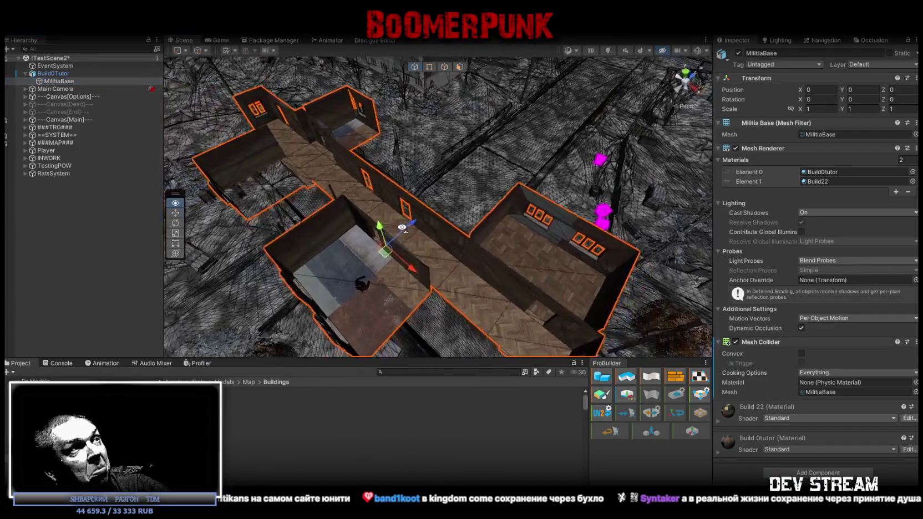
key("alt+Tab")
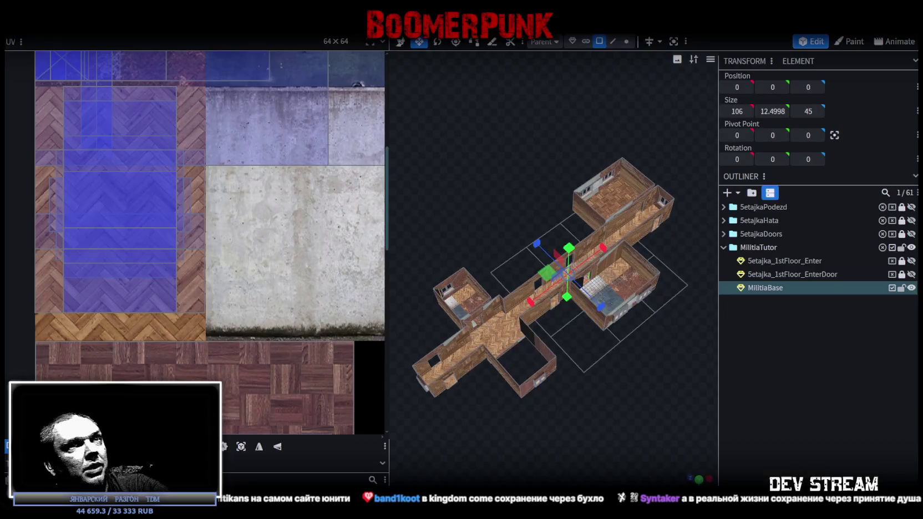
left_click(790, 389)
key("ctrl+s")
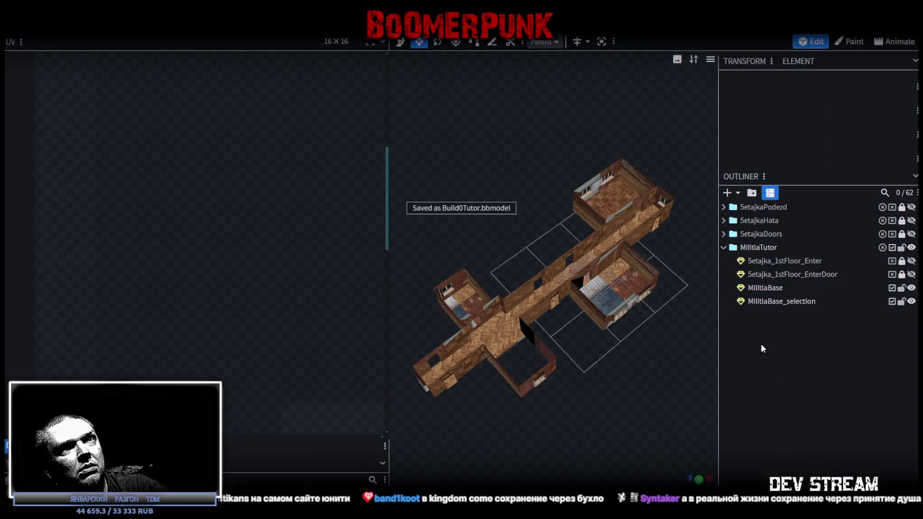
key("alt+Tab")
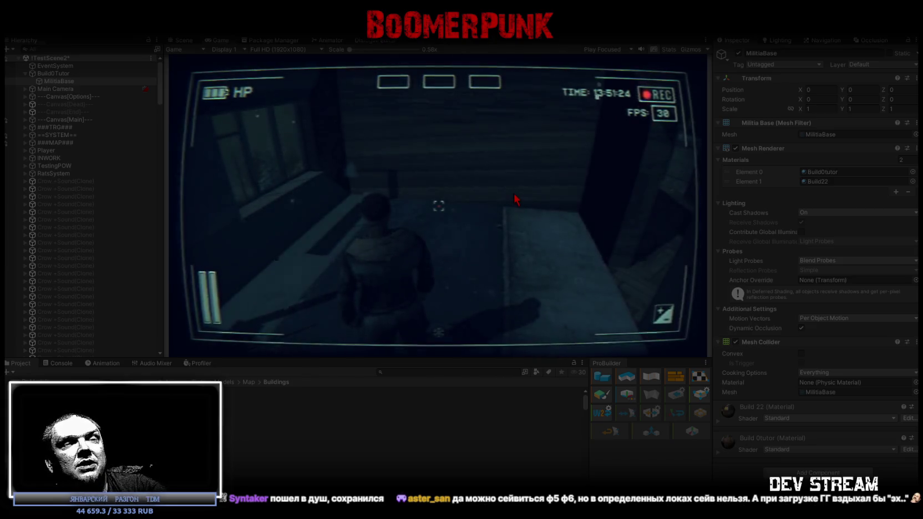
Maximize the Game view to walk the player through the herringbone-floored corridor.
double_click(220, 40)
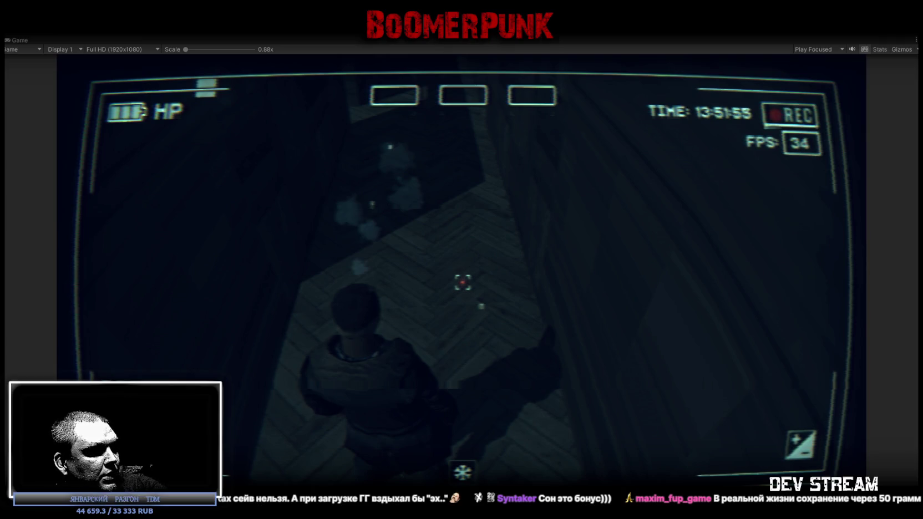
key("alt+Tab")
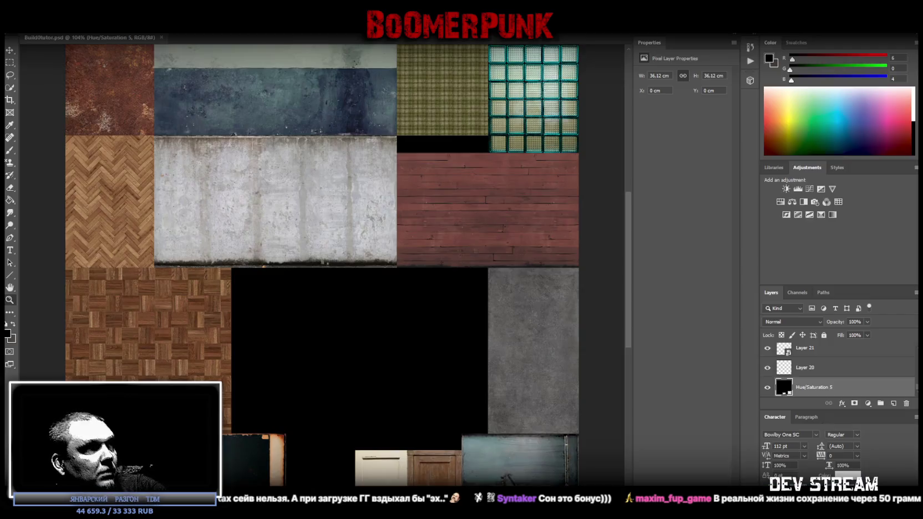
Select Layer 9, the herringbone texture, and convert it into a smart object.
left_click(10, 52)
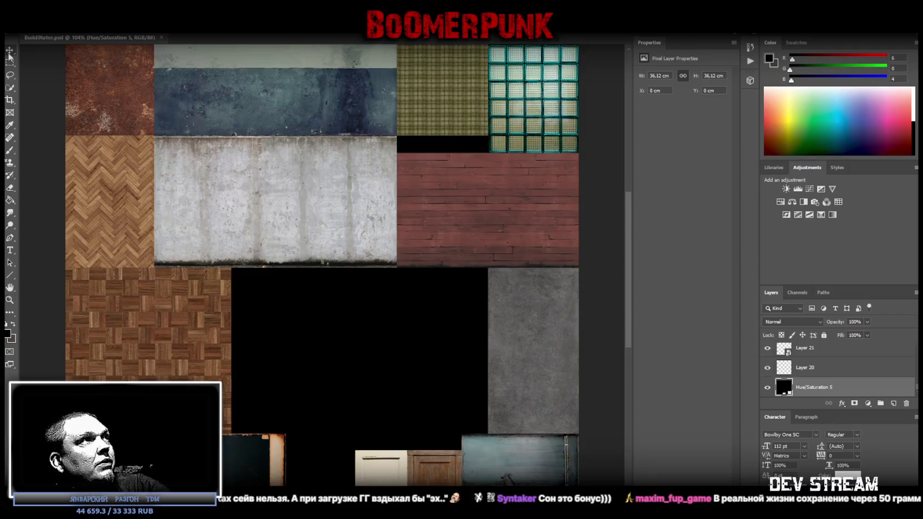
right_click(92, 187)
left_click(125, 185)
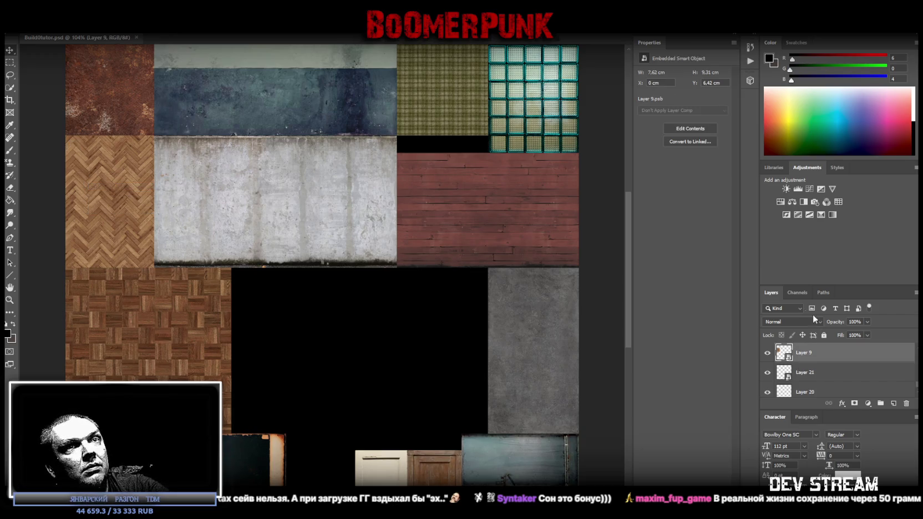
double_click(782, 355)
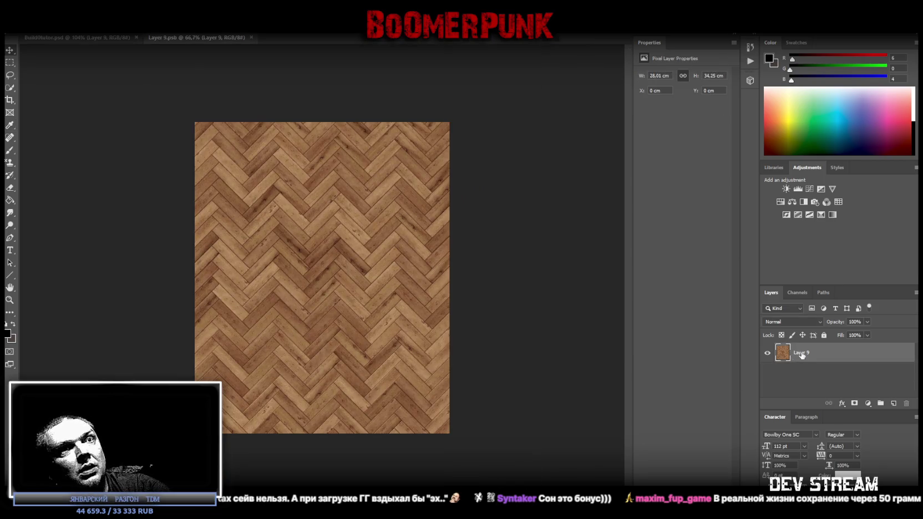
right_click(801, 355)
left_click(669, 247)
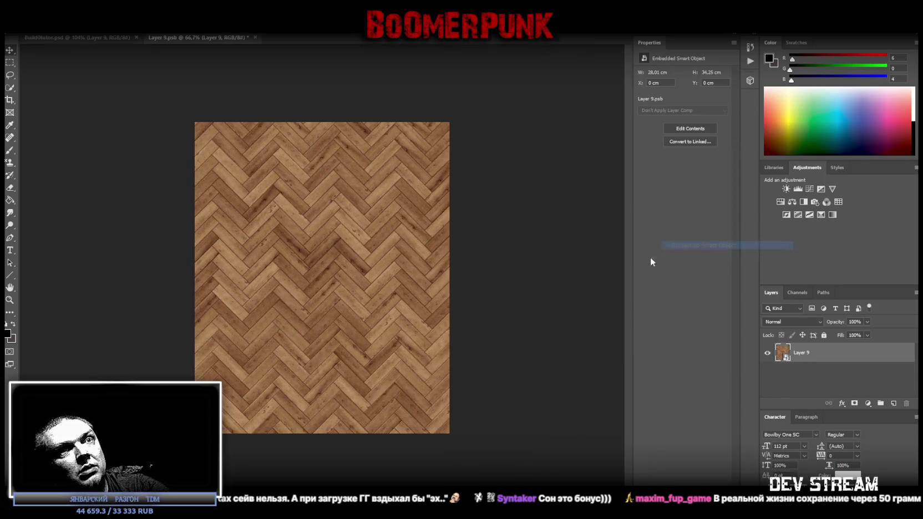
Duplicate the herringbone layer and scale the copy to half size in the top-left corner.
right_click(799, 353)
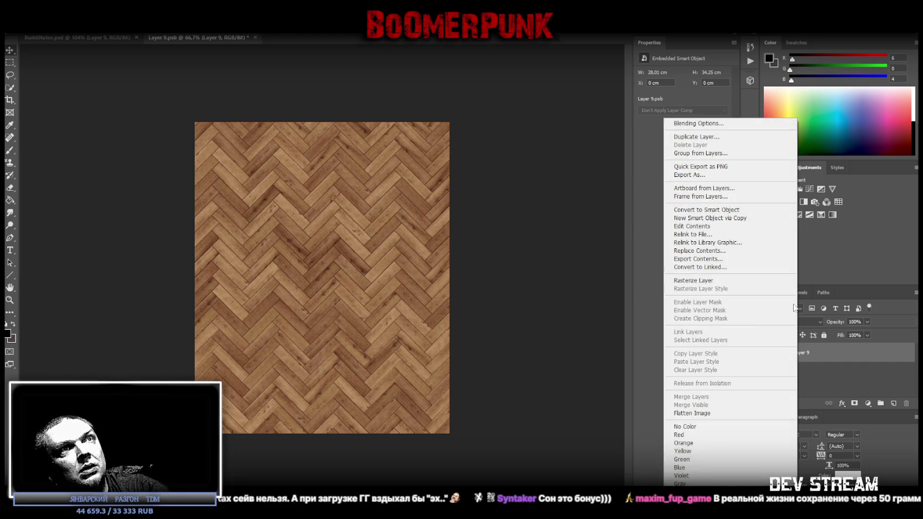
left_click(708, 137)
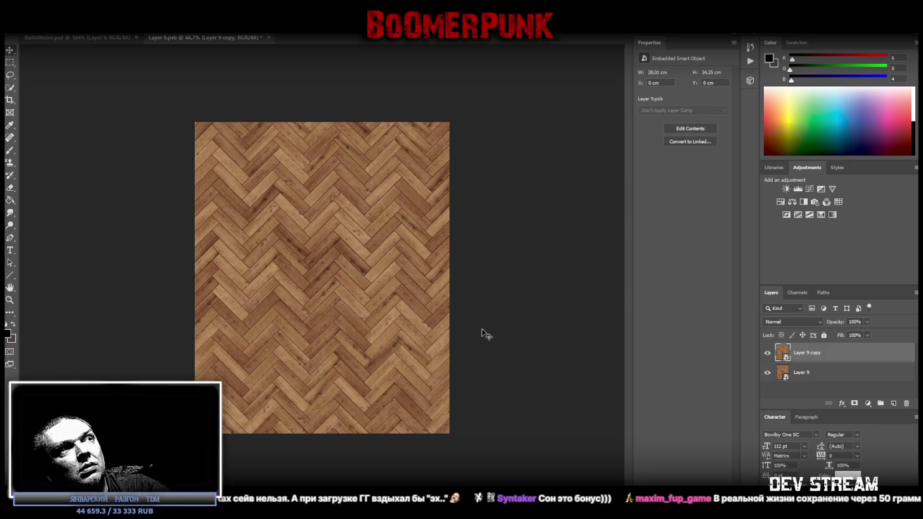
key("ctrl+t")
mouse_move(449, 278)
left_mouse_down()
mouse_move(318, 270)
mouse_move(320, 219)
left_mouse_up()
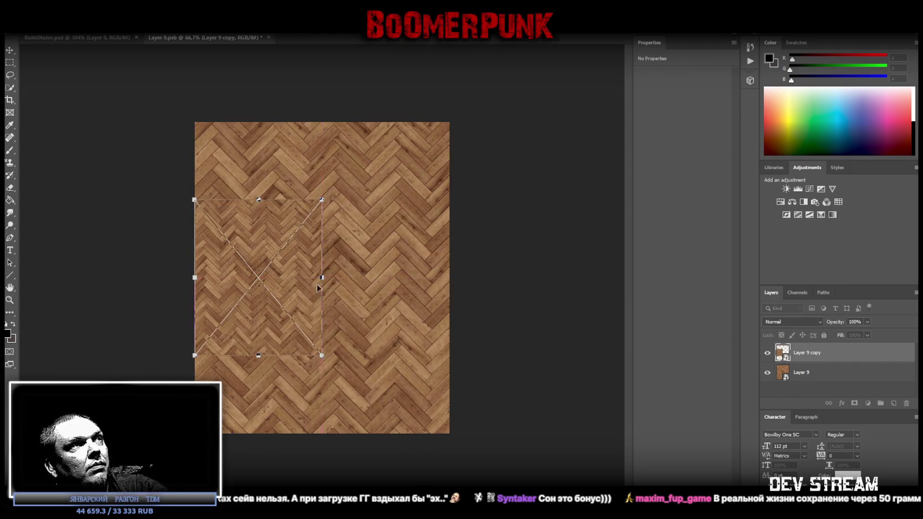
left_click_drag(320, 219, 316, 219)
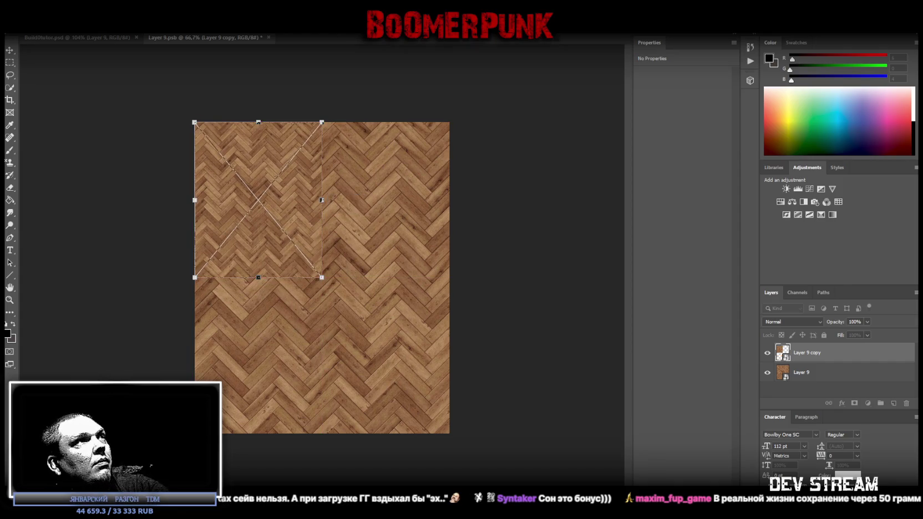
key("Return")
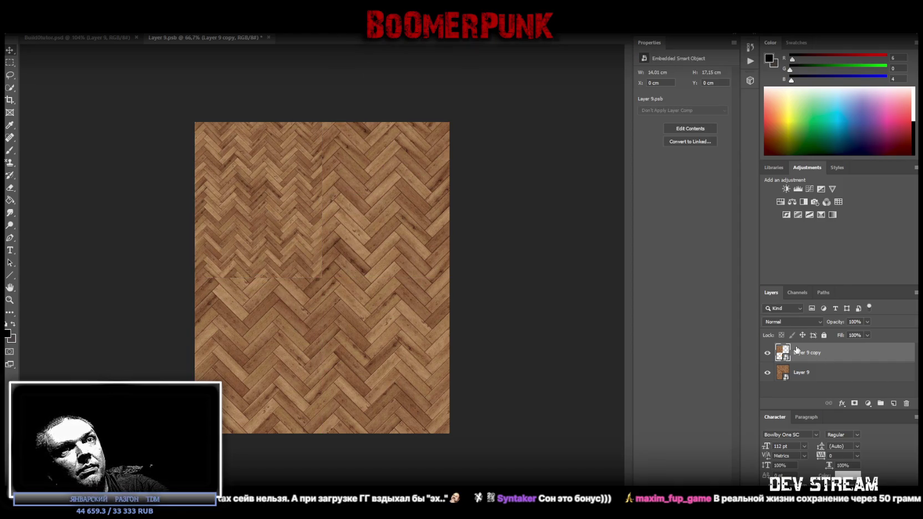
Duplicate the half-size copy and place it in the lower-left quarter.
right_click(797, 349)
left_click(691, 136)
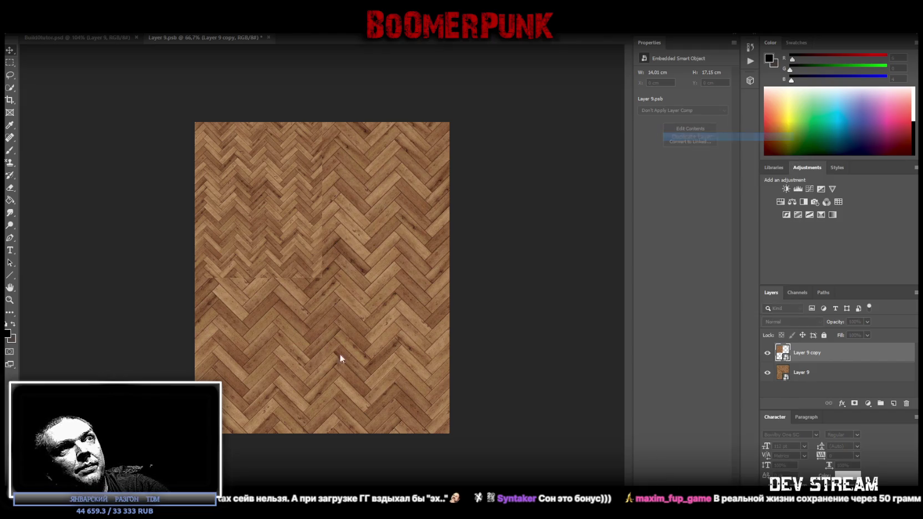
key("Return")
left_click_drag(261, 233, 257, 357)
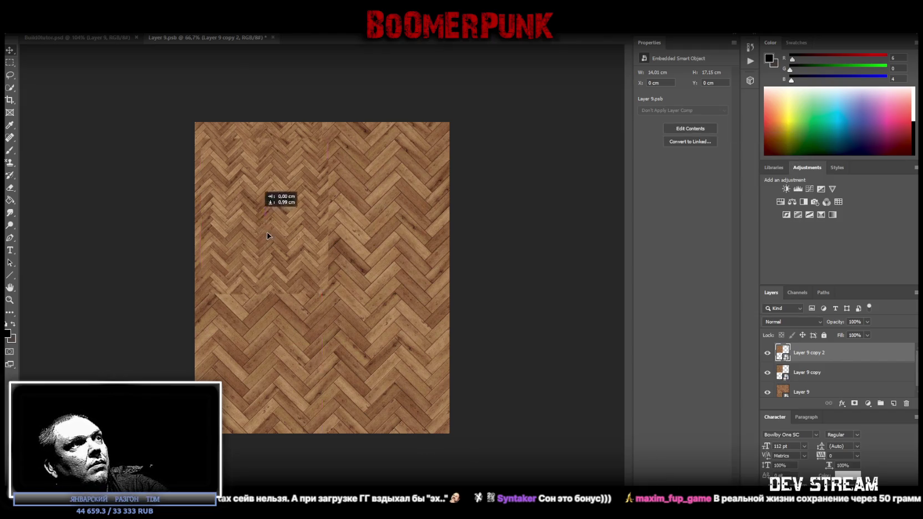
left_click_drag(256, 358, 288, 337)
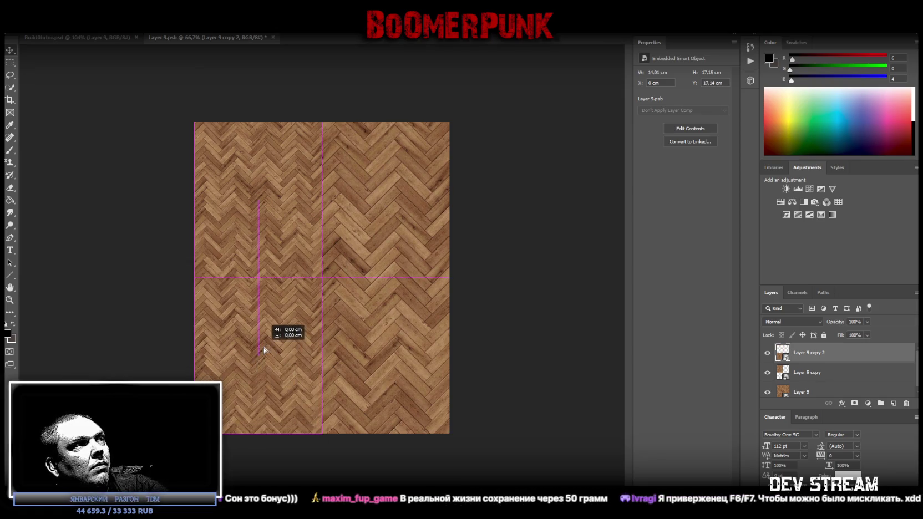
Duplicate both half-size copies and shift them across to form the right half.
left_click(816, 379, "shift")
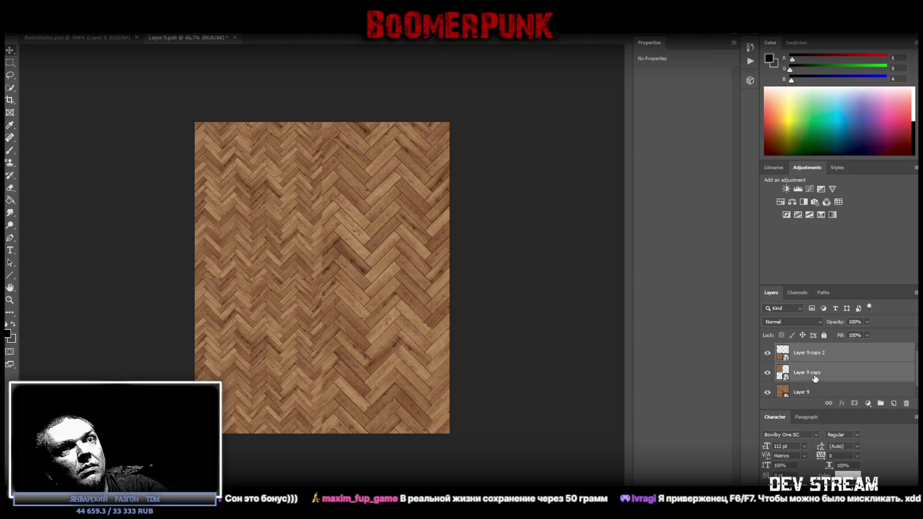
right_click(816, 380)
left_click(736, 137)
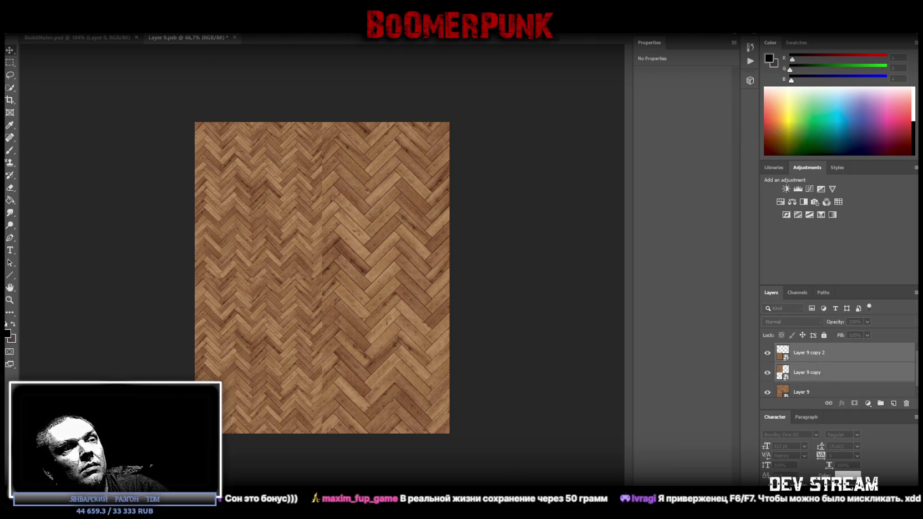
key("Return")
mouse_move(272, 242)
left_mouse_down()
mouse_move(383, 236)
mouse_move(401, 228)
mouse_move(384, 223)
mouse_move(384, 199)
left_mouse_up()
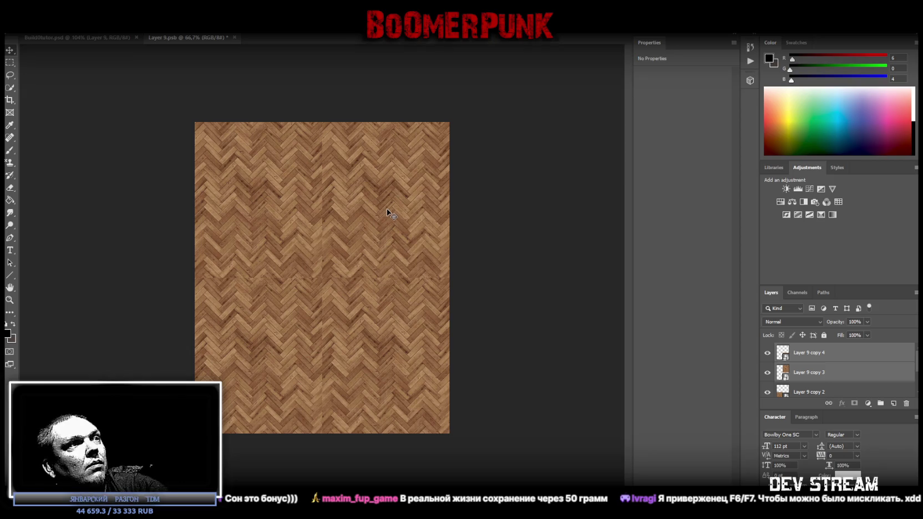
left_click_drag(387, 208, 388, 209)
Rotate the right half 180° and align it so the herringbone pattern joins up.
key("ctrl+t")
left_click_drag(477, 107, 324, 412)
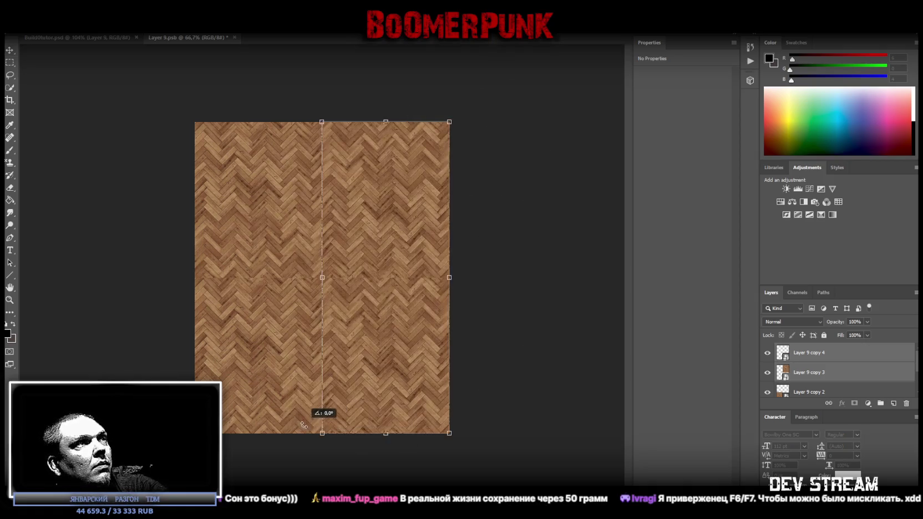
key("Return")
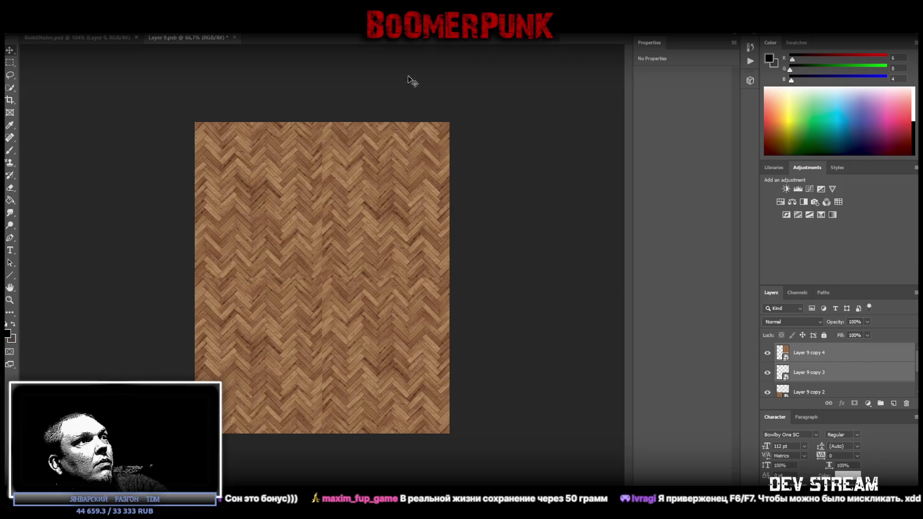
left_click_drag(392, 207, 388, 210)
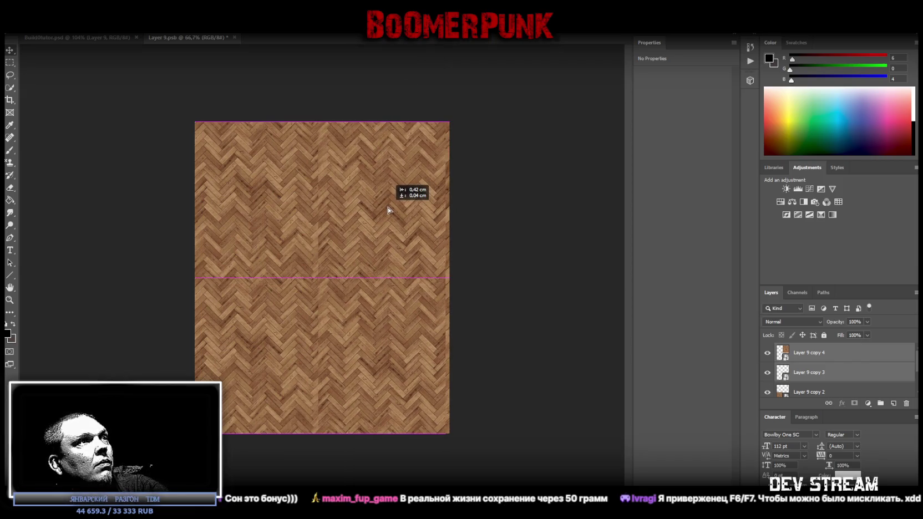
left_click_drag(388, 209, 389, 211)
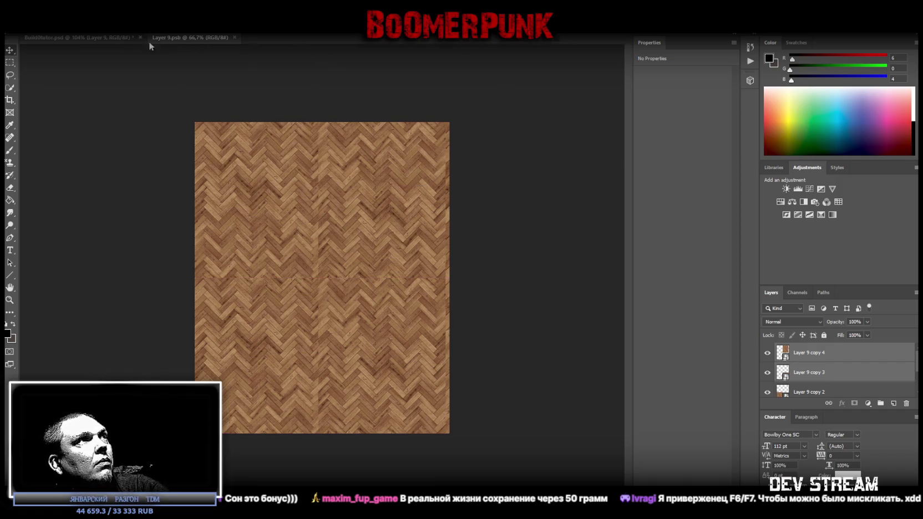
left_click(87, 38)
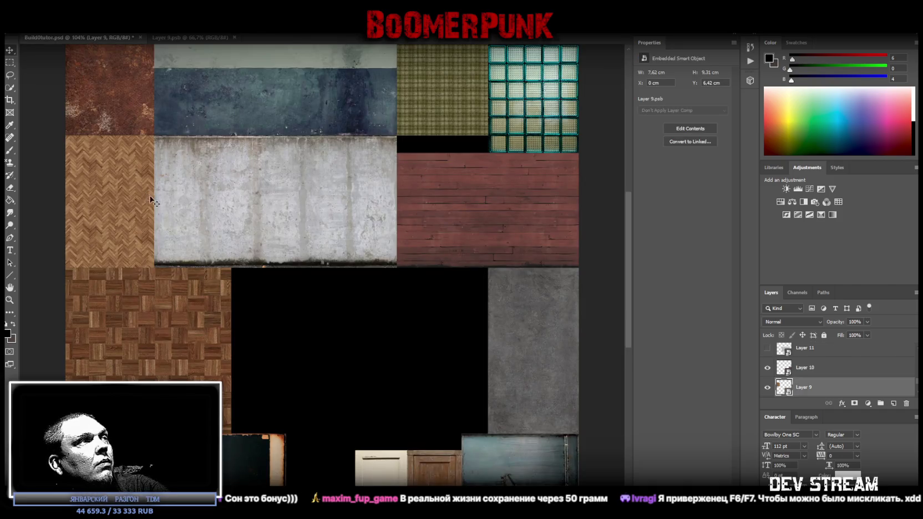
left_click(10, 300)
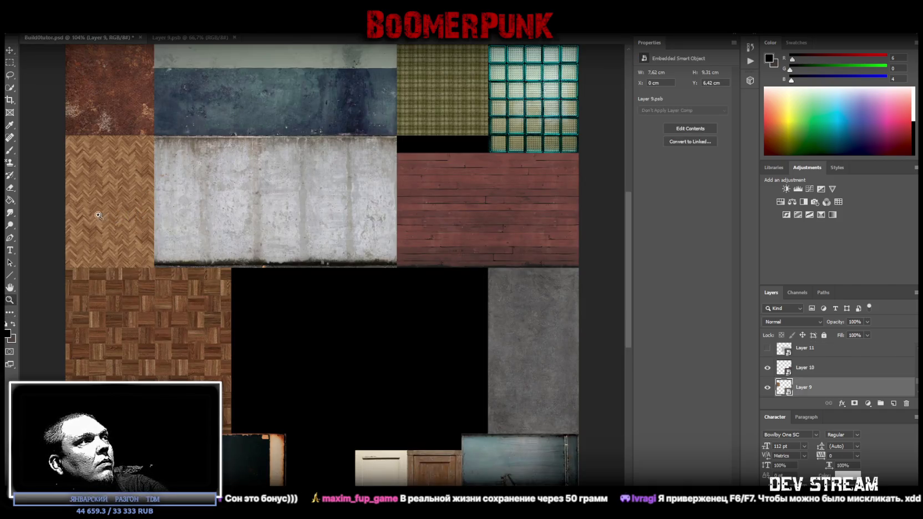
left_click_drag(99, 216, 136, 210)
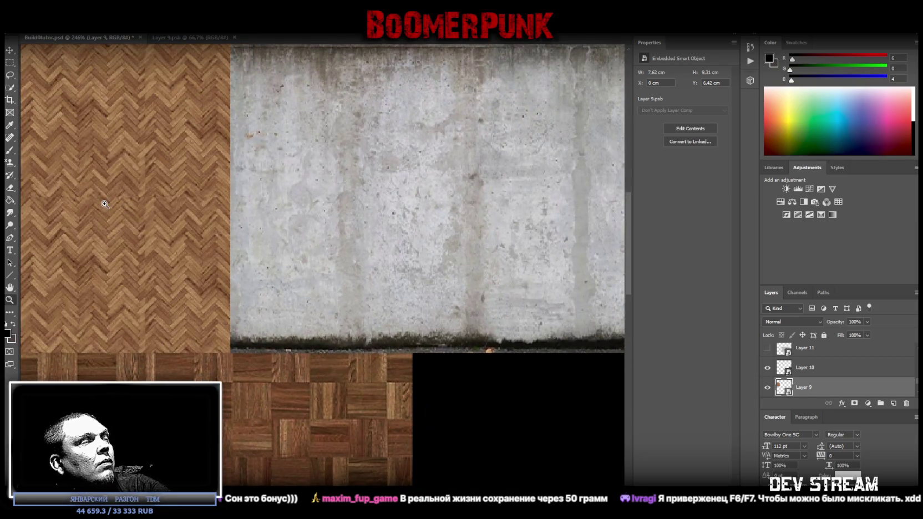
key("v")
right_click(76, 128)
left_click(94, 139)
key("ctrl+t")
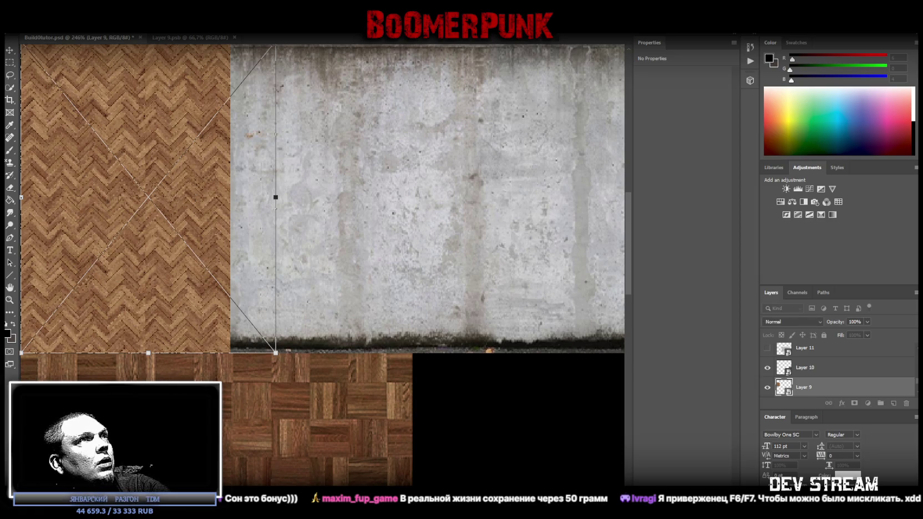
key("Return")
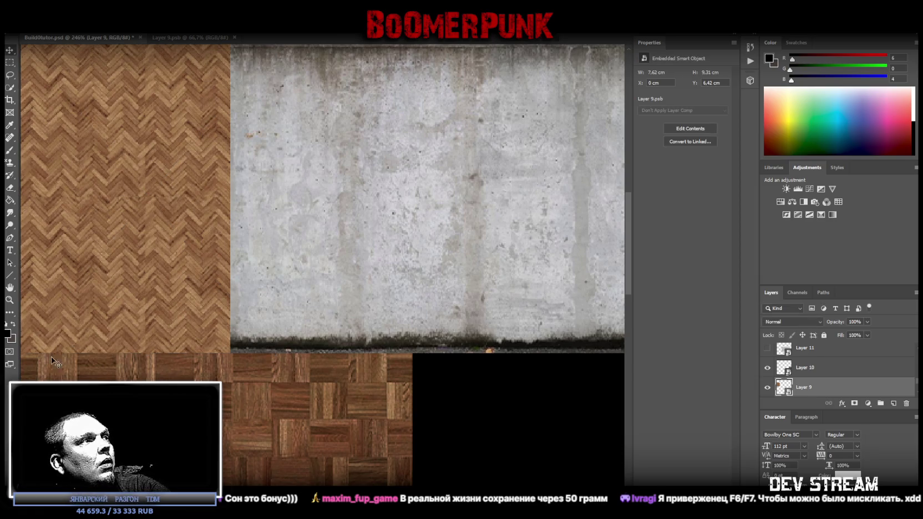
left_click(175, 40)
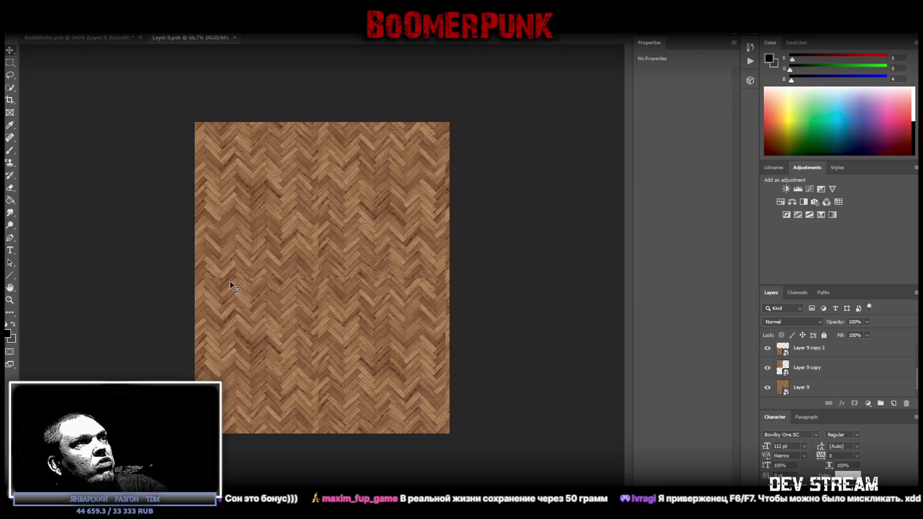
Duplicate the herringbone layers and nudge Layer 9 copy 2 and copy 3 up about 0.47 cm to realign the rows.
left_click(10, 300)
left_click(266, 290)
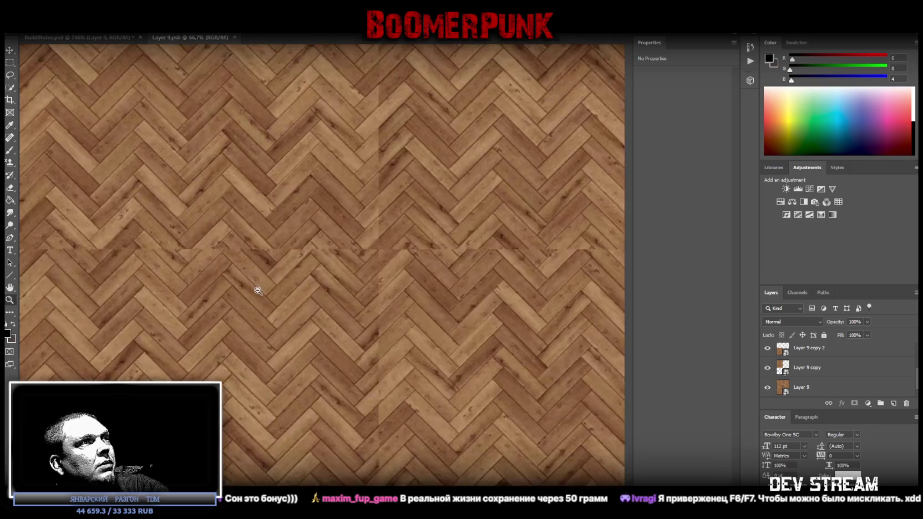
key("ctrl+0")
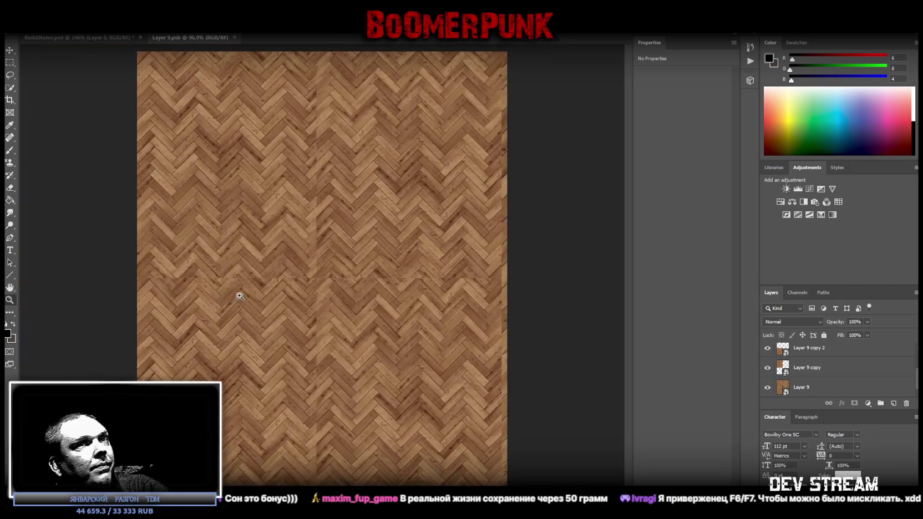
key("ctrl+j")
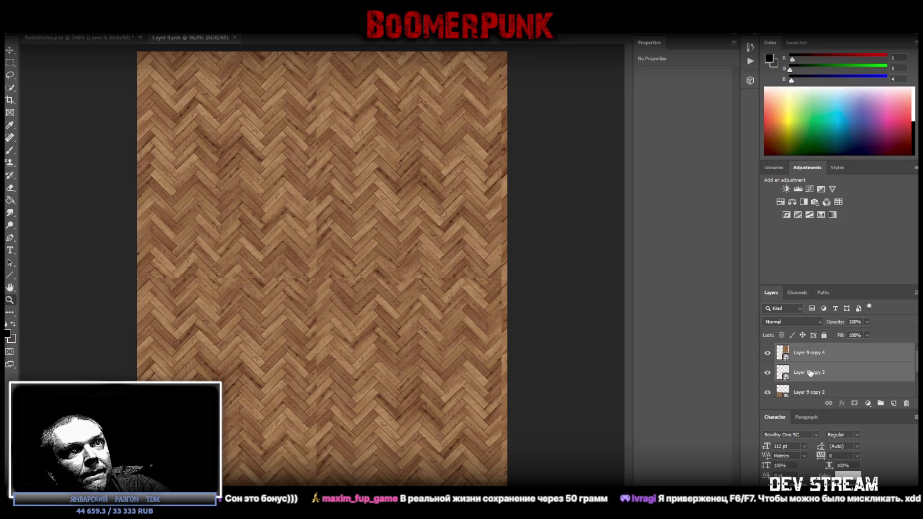
key("alt+bracketleft")
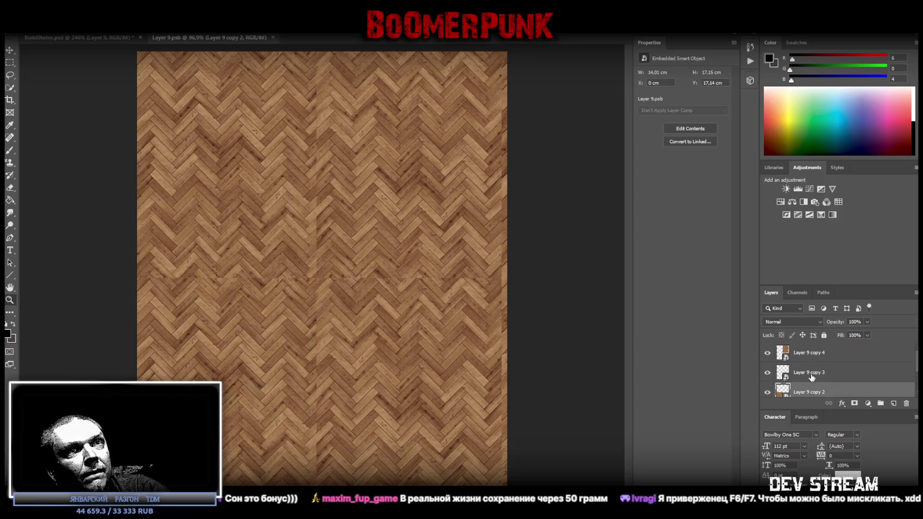
left_click(807, 377, "shift")
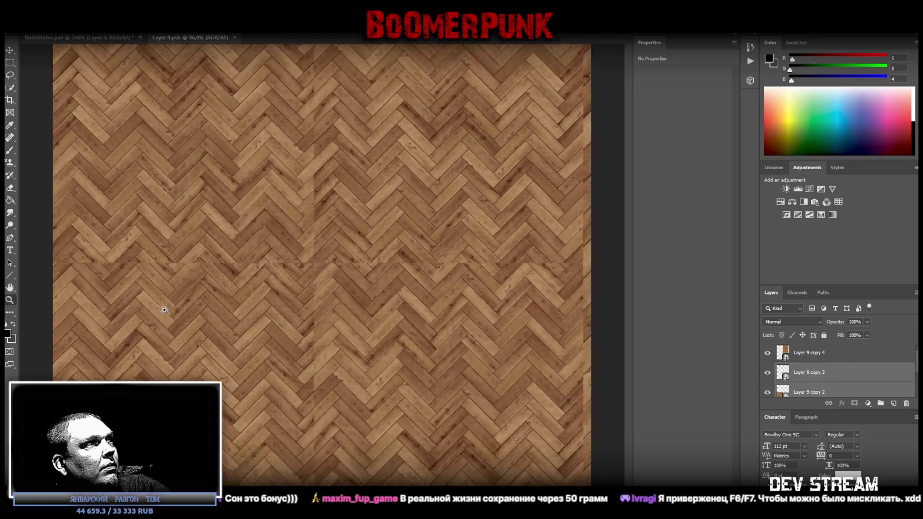
key("ctrl+plus")
left_click_drag(217, 288, 216, 280)
left_click(9, 51)
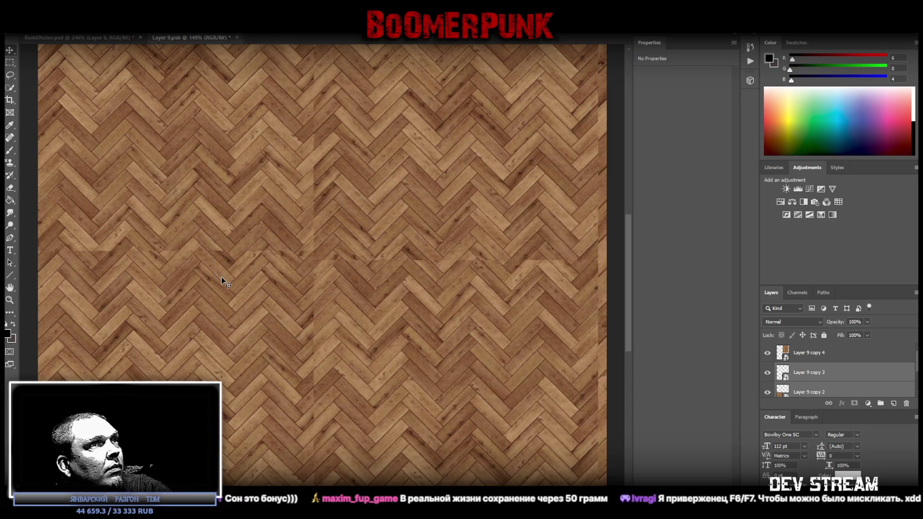
scroll(228, 284, "down", 2)
Delete the misplaced herringbone layer copies.
scroll(239, 290, "down", 3)
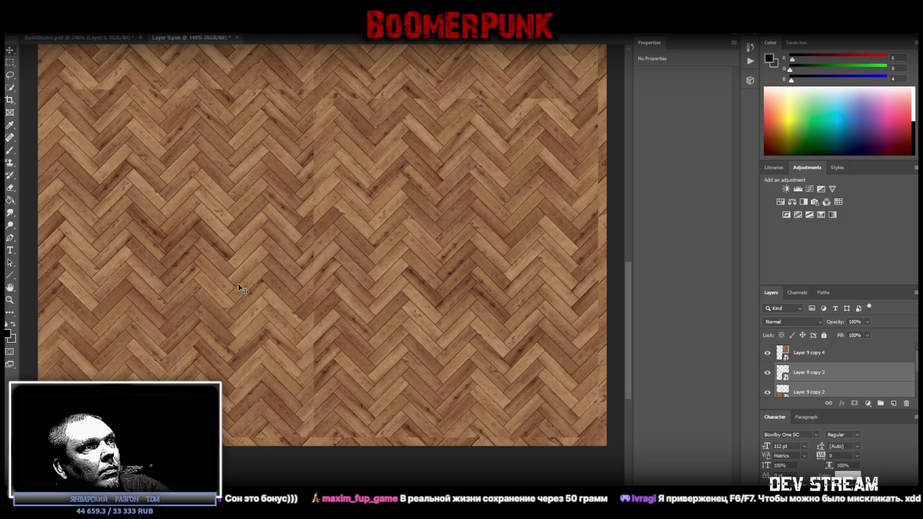
scroll(826, 379, "down", 1)
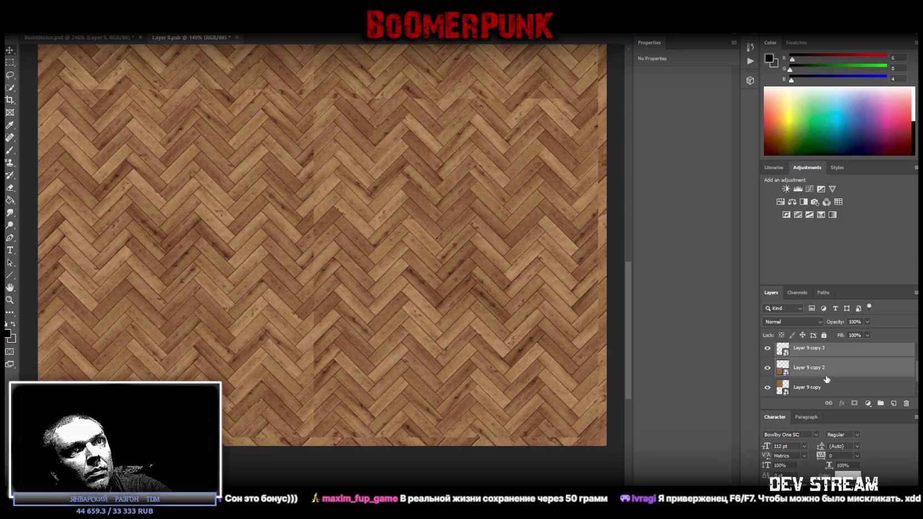
right_click(807, 366)
left_click(714, 144)
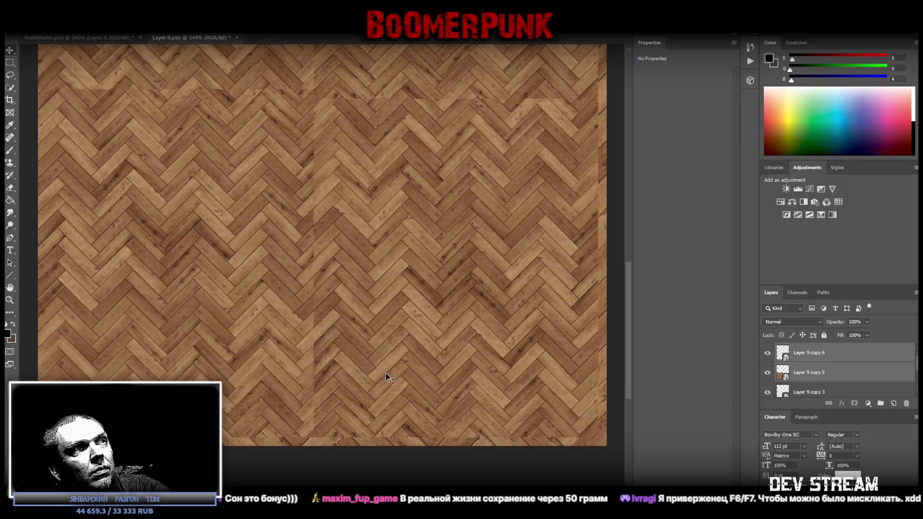
Drag the new herringbone copies into alignment across the tile's lower half.
scroll(382, 366, "down", 1)
scroll(222, 241, "up", 1)
scroll(198, 140, "up", 2)
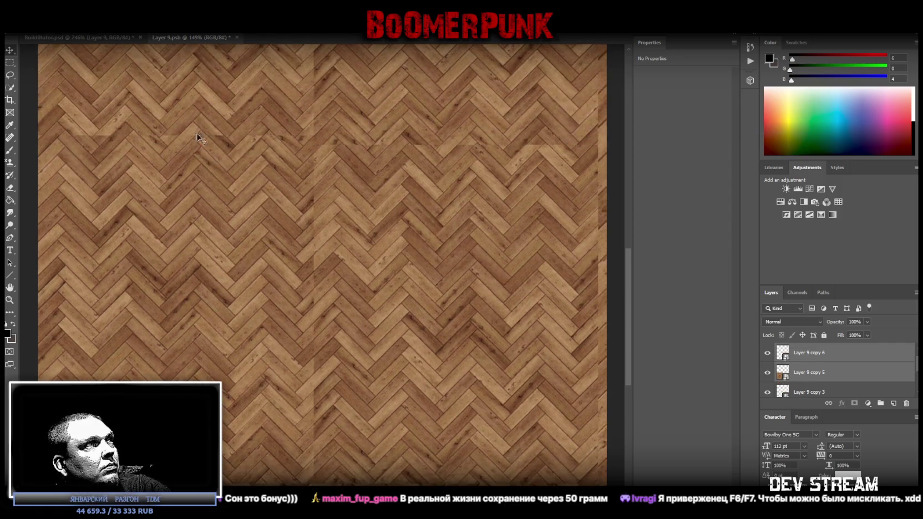
left_click_drag(191, 107, 230, 254)
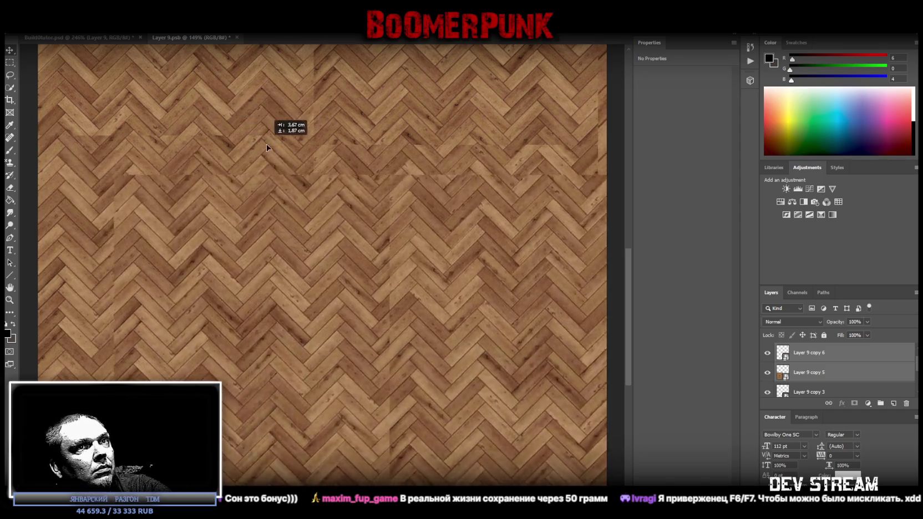
scroll(231, 254, "down", 1)
mouse_move(239, 264)
left_mouse_down()
mouse_move(164, 353)
mouse_move(150, 313)
left_mouse_up()
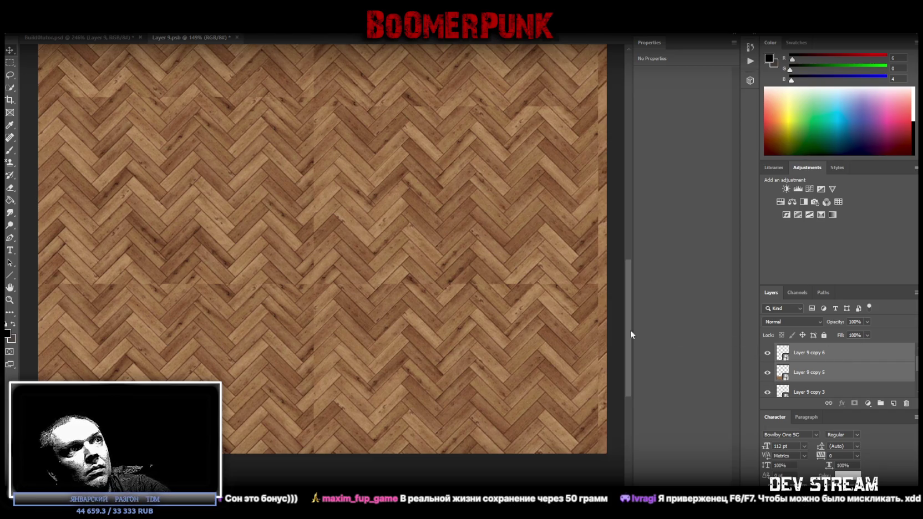
Select the tile layers, including Layer 9 copy 4 and copy 6, for merging into one layer.
left_click(811, 351)
scroll(824, 358, "up", 1)
left_click(827, 353)
scroll(847, 368, "down", 3)
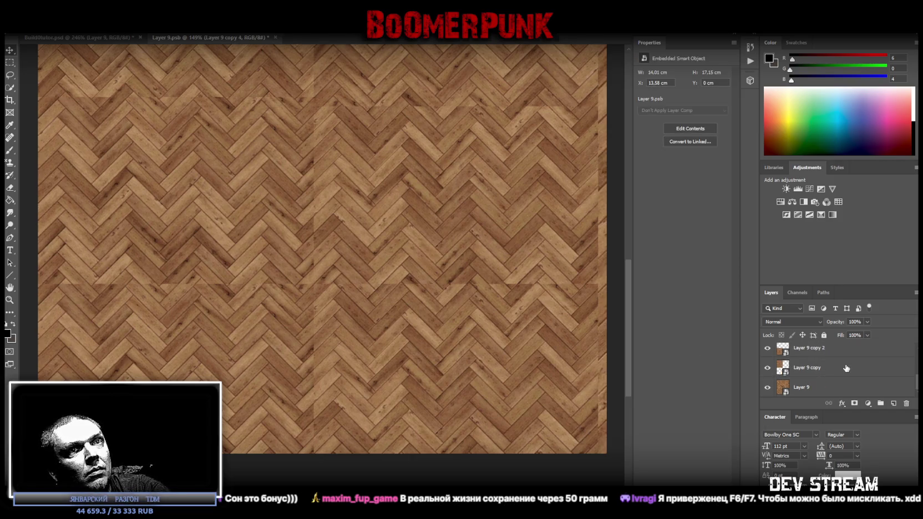
left_click(832, 371, "shift")
right_click(821, 370)
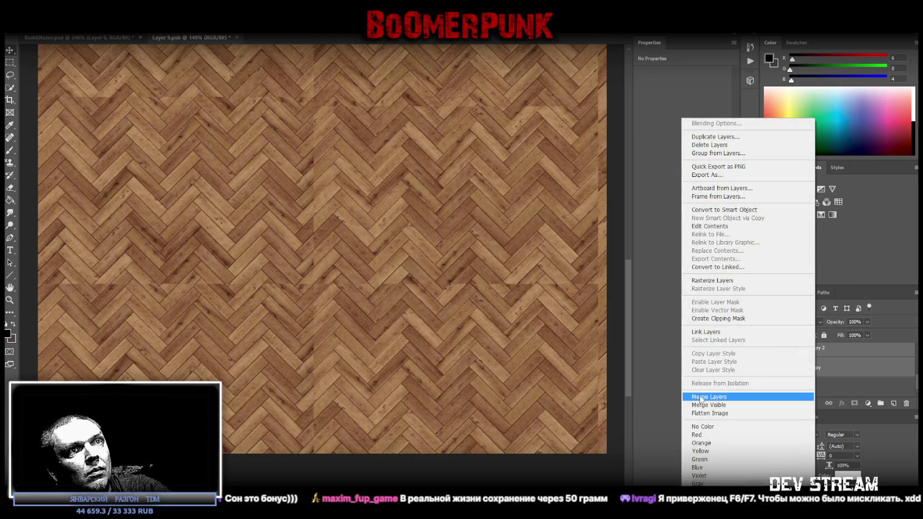